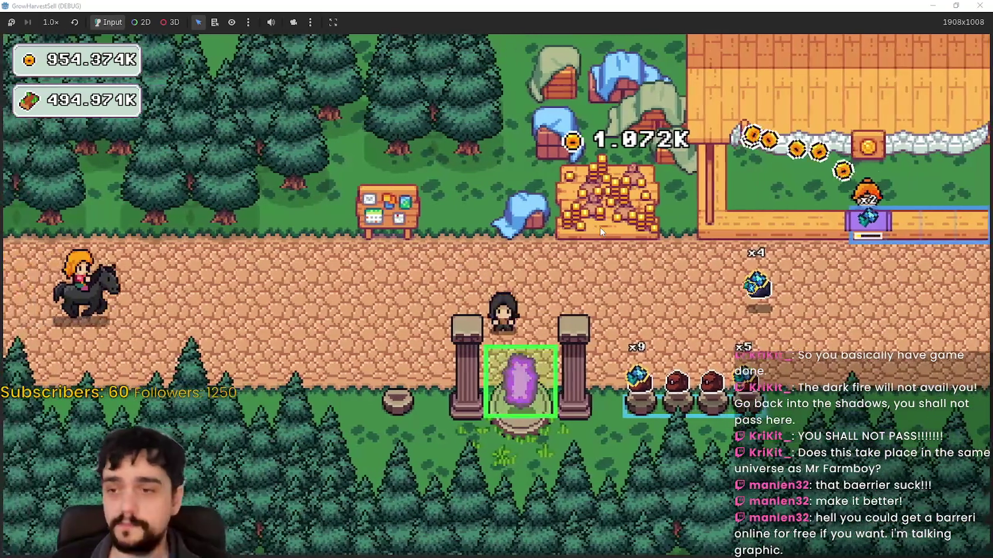
Open the prestige tree at the notice board and buy Domain Chain plus its neighbouring skill.
key("e")
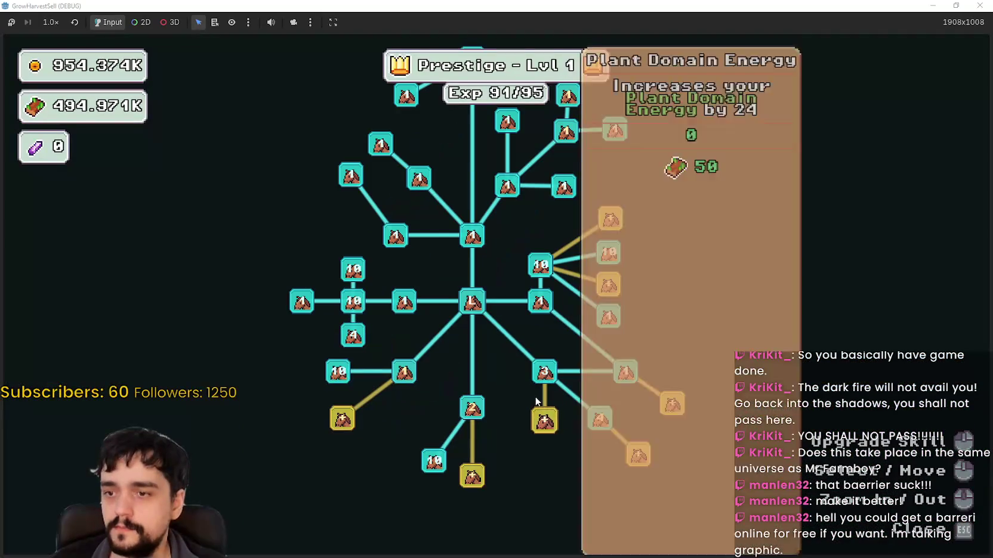
scroll(545, 426, "up", 2)
left_click_drag(545, 426, 499, 375)
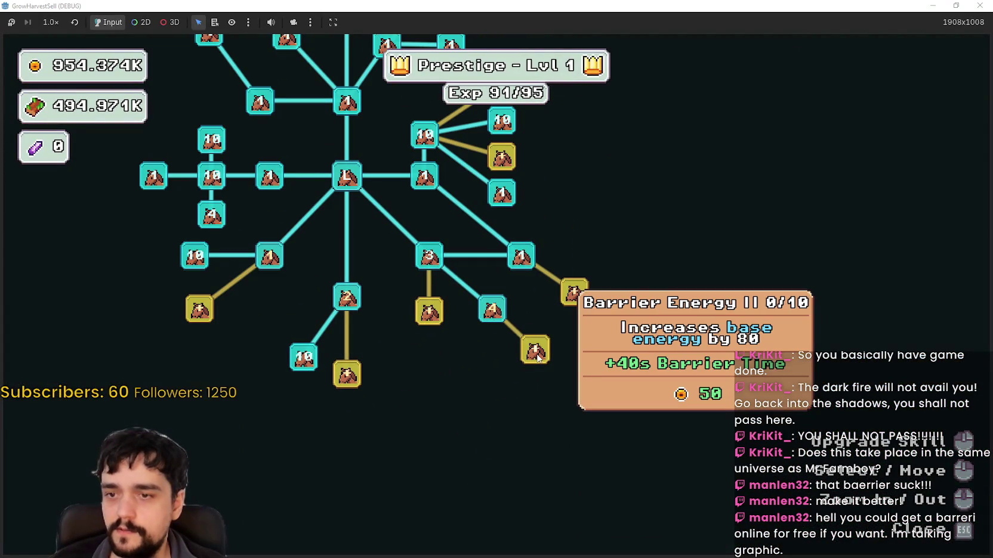
scroll(658, 196, "down", 1)
left_click_drag(659, 195, 705, 405)
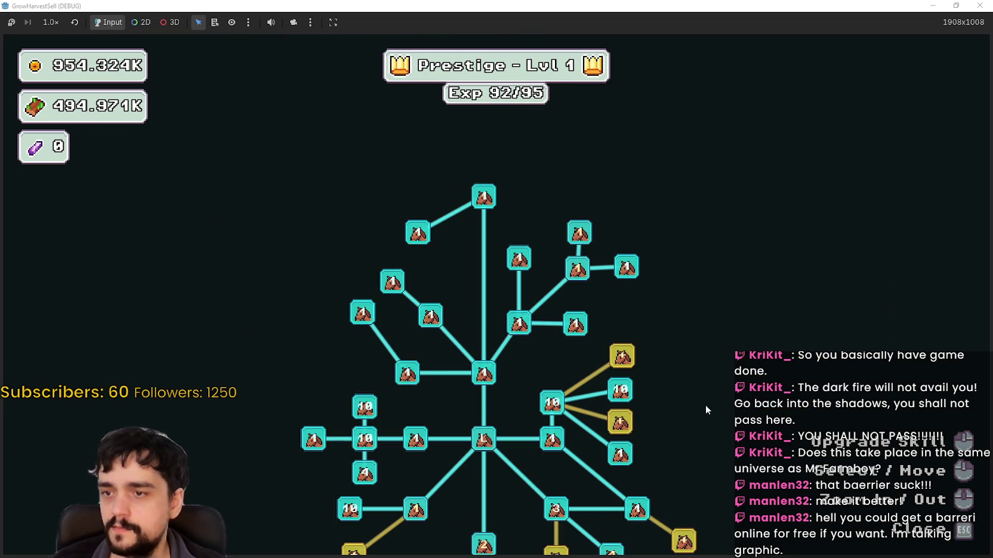
left_click(625, 423)
left_click(622, 356)
Buy Plant Merchant, Plants Value, Plant Insurance and Light Feet, then close the tree.
left_click_drag(621, 356, 692, 273)
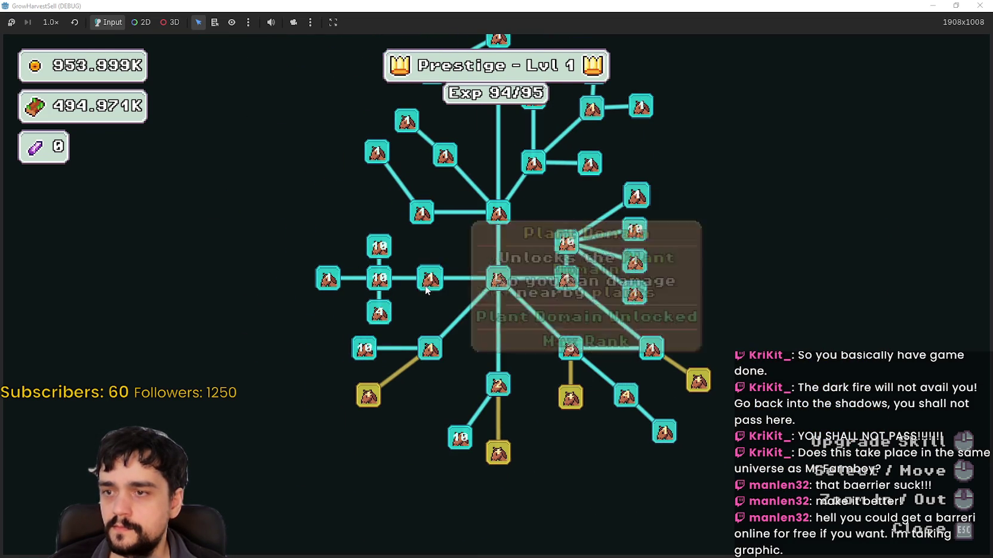
left_click(378, 396)
left_click_drag(407, 441, 466, 380)
left_click(558, 391)
left_click(629, 337)
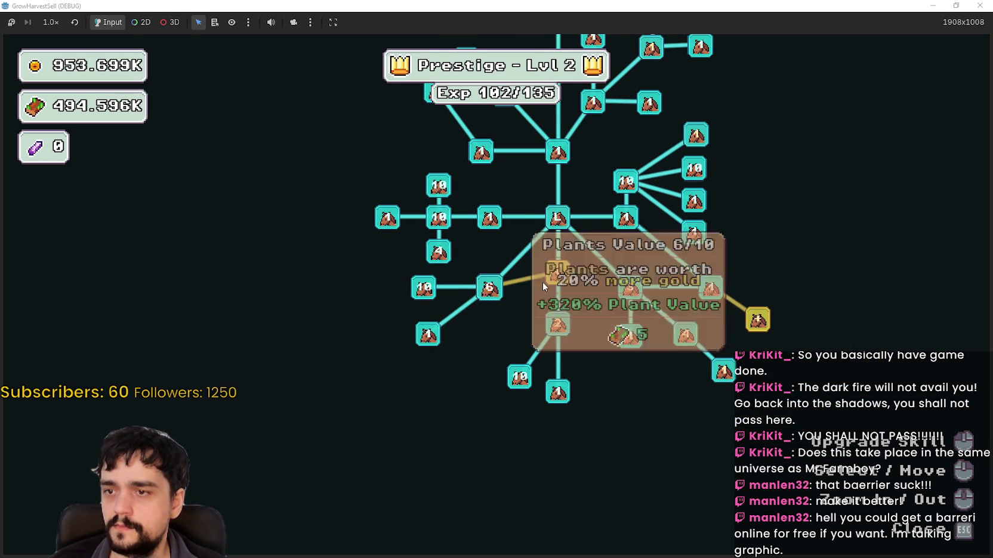
left_click(557, 273)
left_click(510, 328)
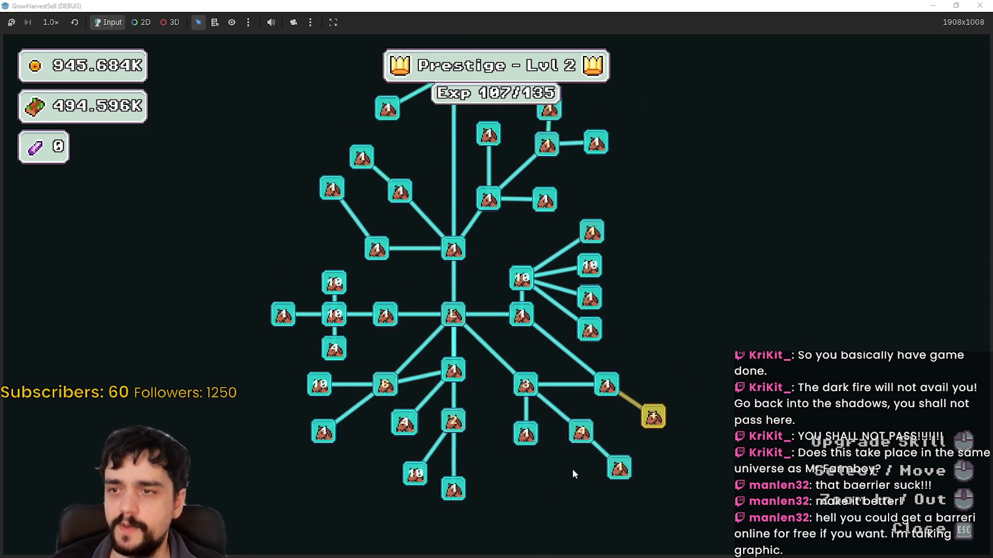
key("Escape")
key("s")
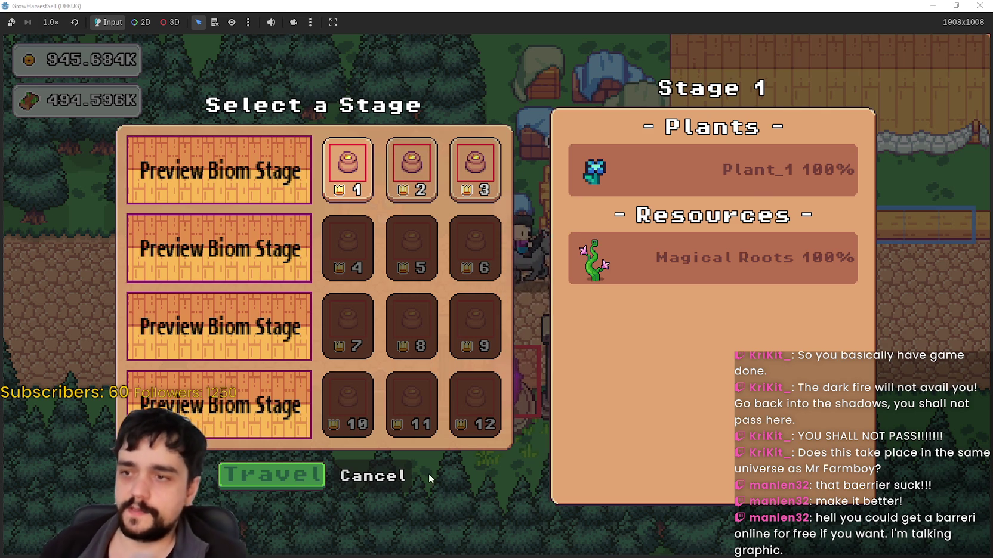
Back out of stage selection to recheck the prestige tree, then return to stage choice.
left_click(393, 484)
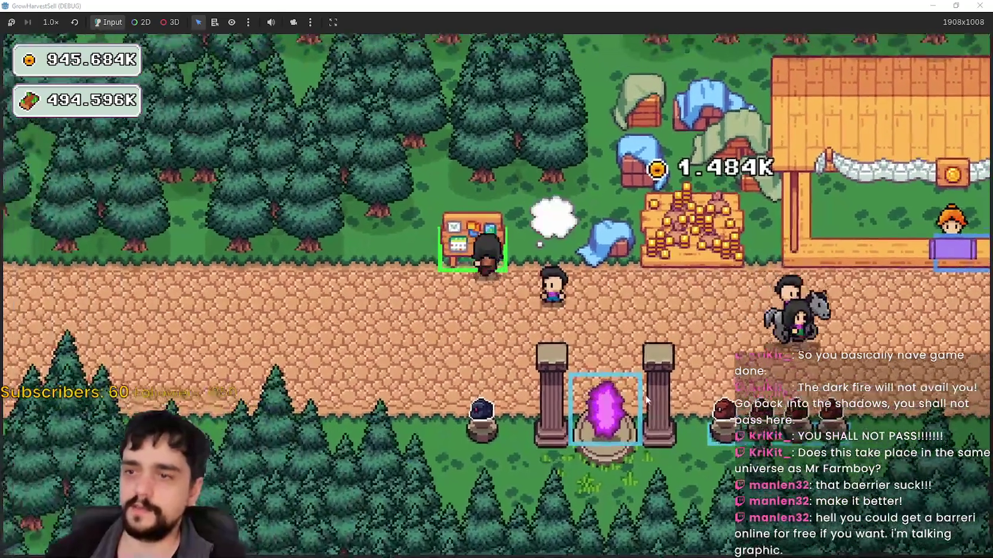
left_click(646, 401)
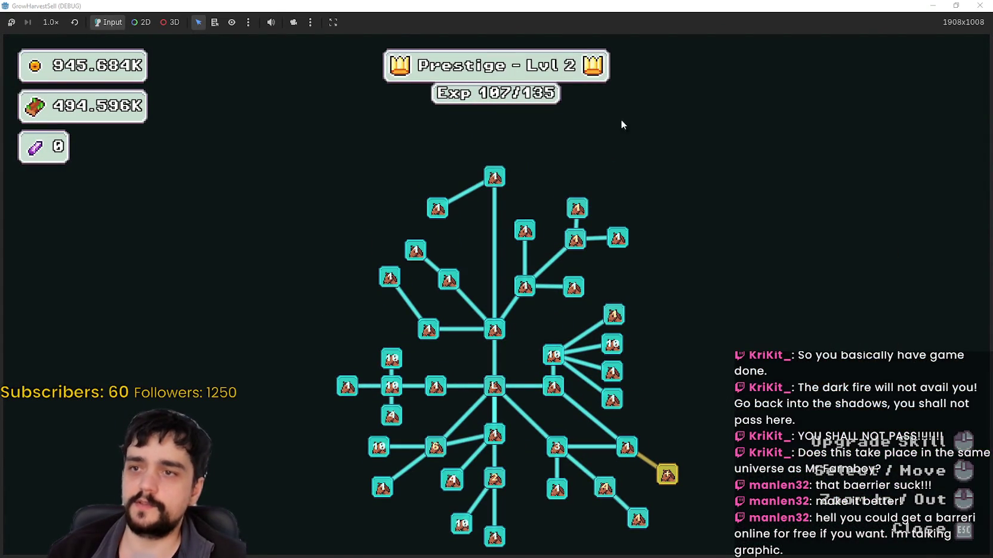
key("Escape")
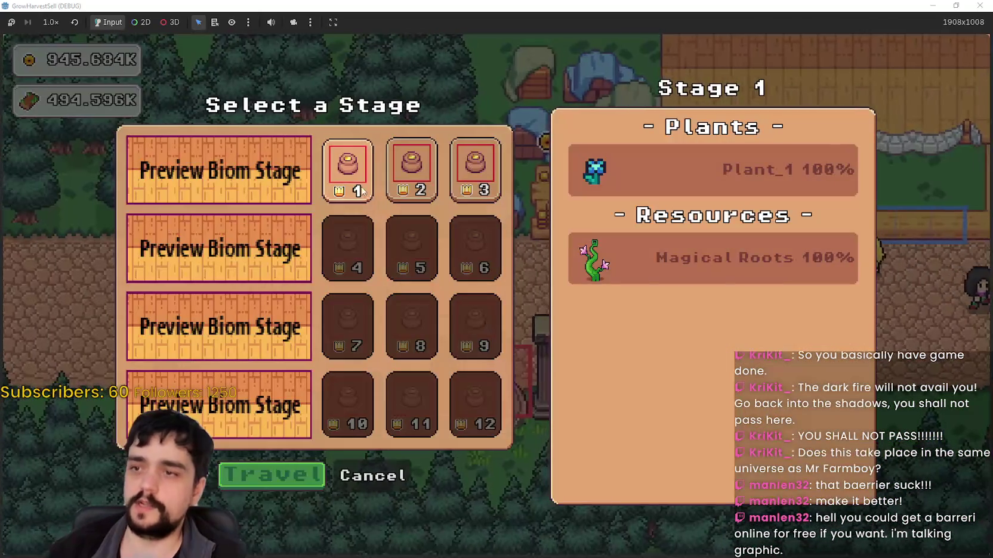
Compare the plant previews of Stages 1–3, pick Stage 2 and travel there.
left_click(423, 189)
left_click(486, 186)
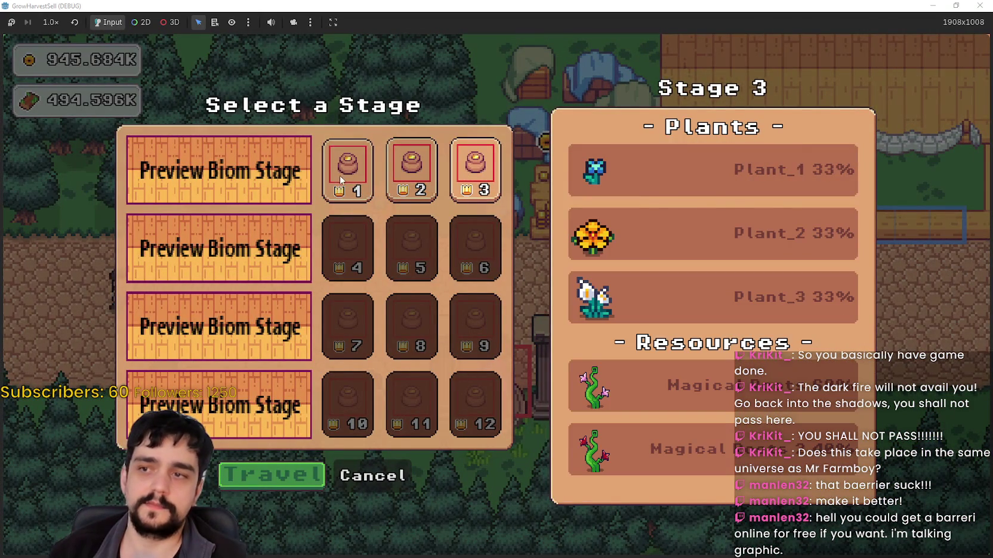
left_click(342, 180)
left_click(412, 176)
left_click(462, 176)
left_click(348, 176)
left_click(409, 182)
left_click(458, 176)
left_click(348, 176)
left_click(411, 179)
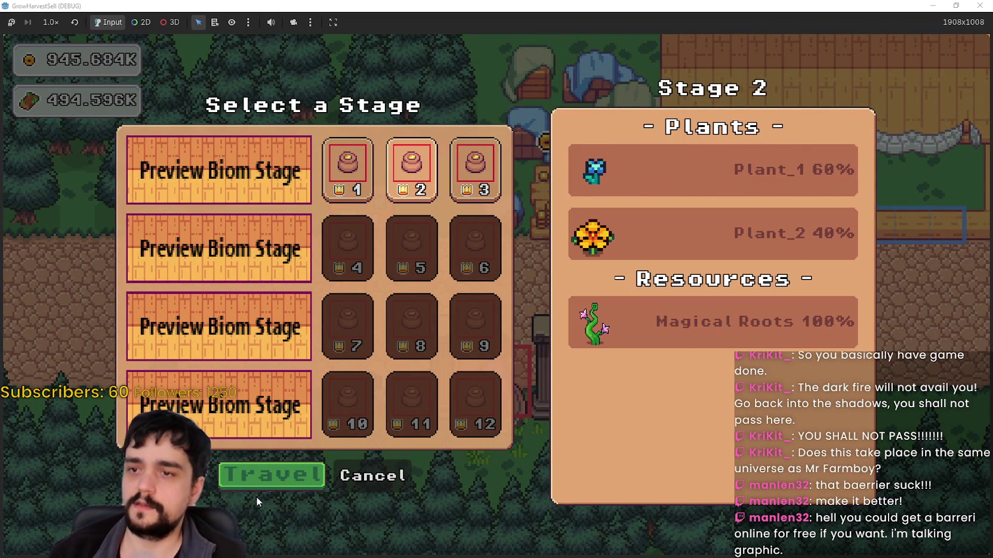
left_click(297, 466)
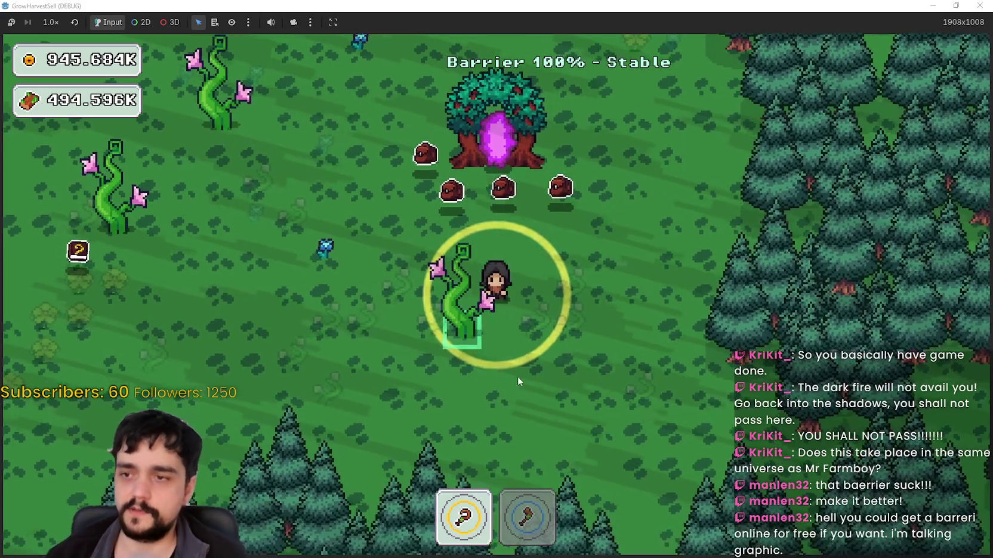
Walk through the Stage 2 forest harvesting plants with tool 1 and chopping vines with the axe.
key("a")
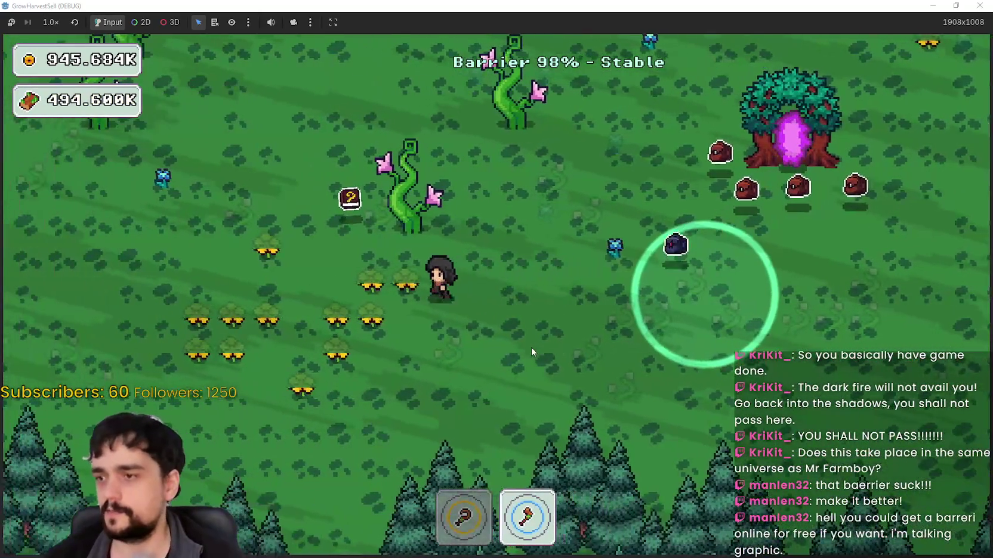
key("w")
key("w")
key("a")
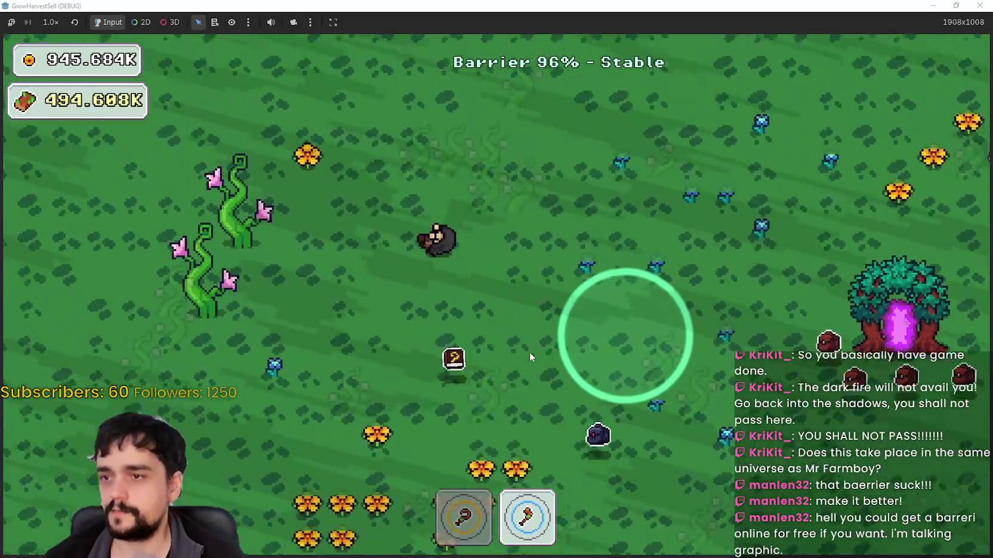
key("a")
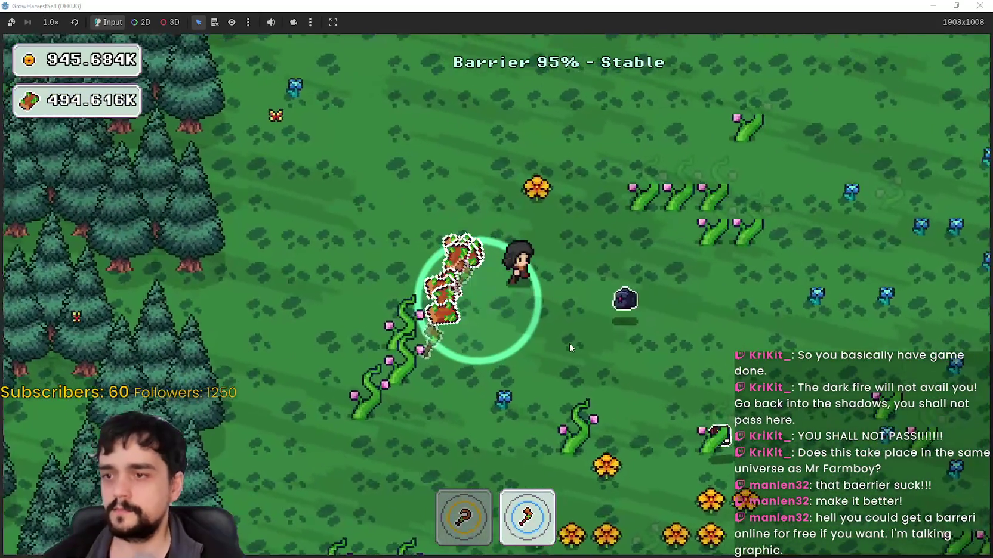
key("1")
key("s")
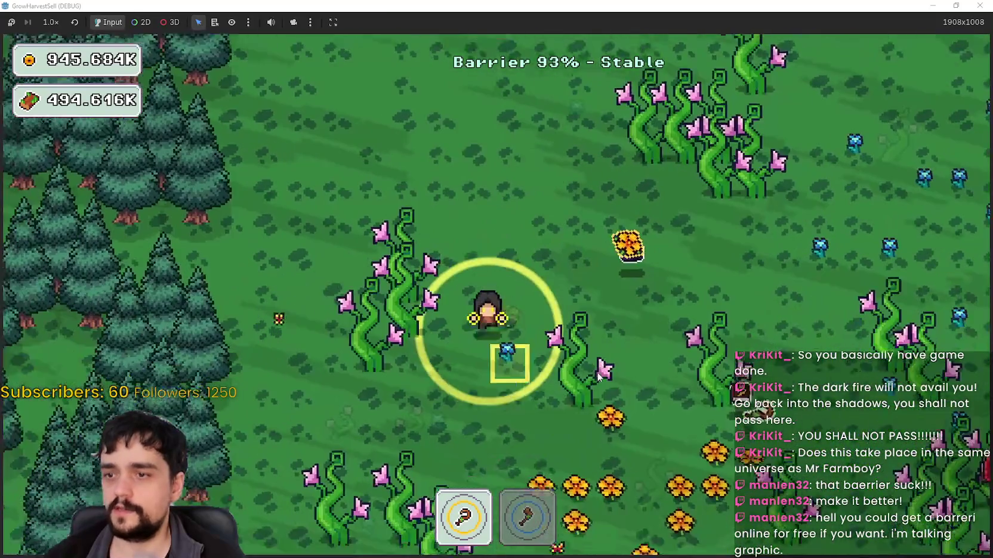
key("s")
key("a")
key("2")
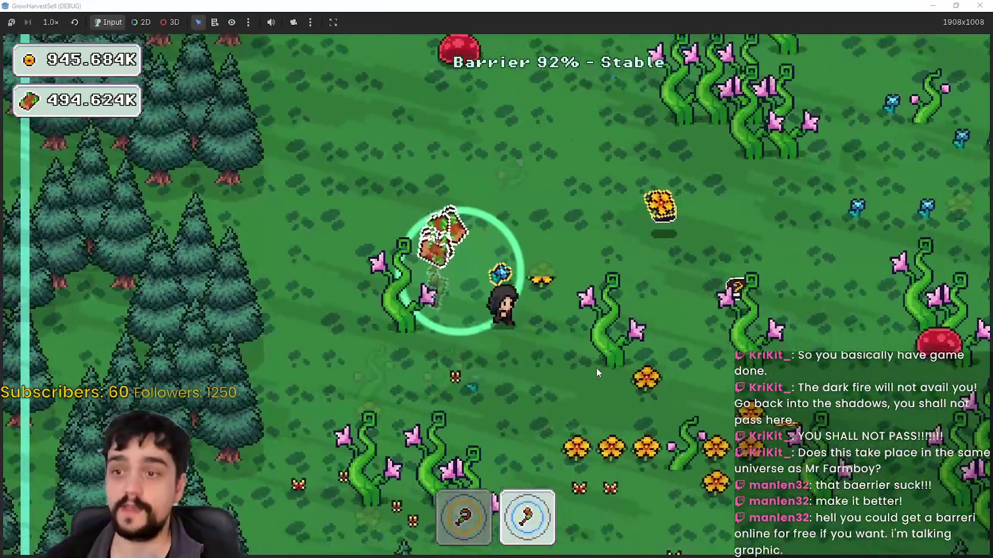
key("d")
key("s")
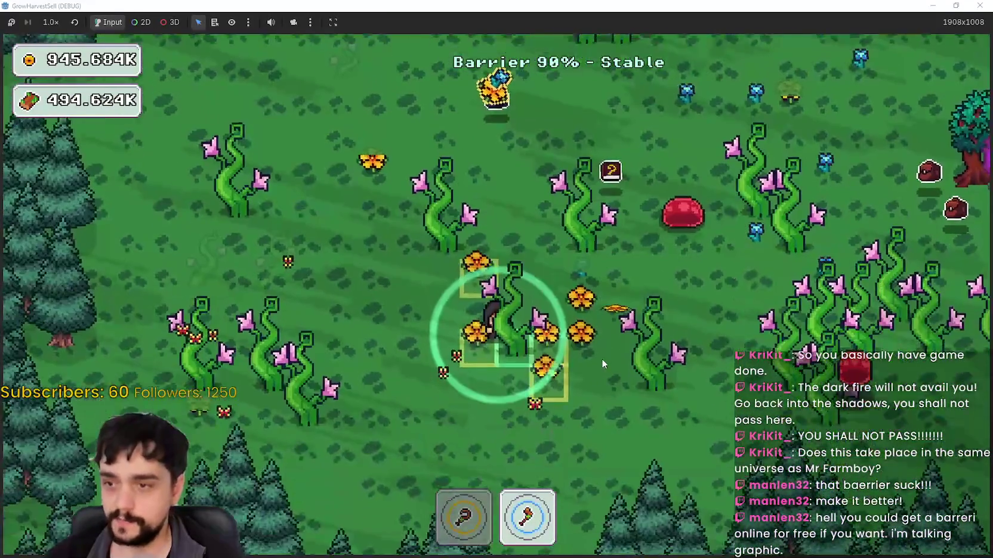
Keep harvesting across the field, switching to the axe to chop vines near the portal tree.
key("1")
key("a")
key("w")
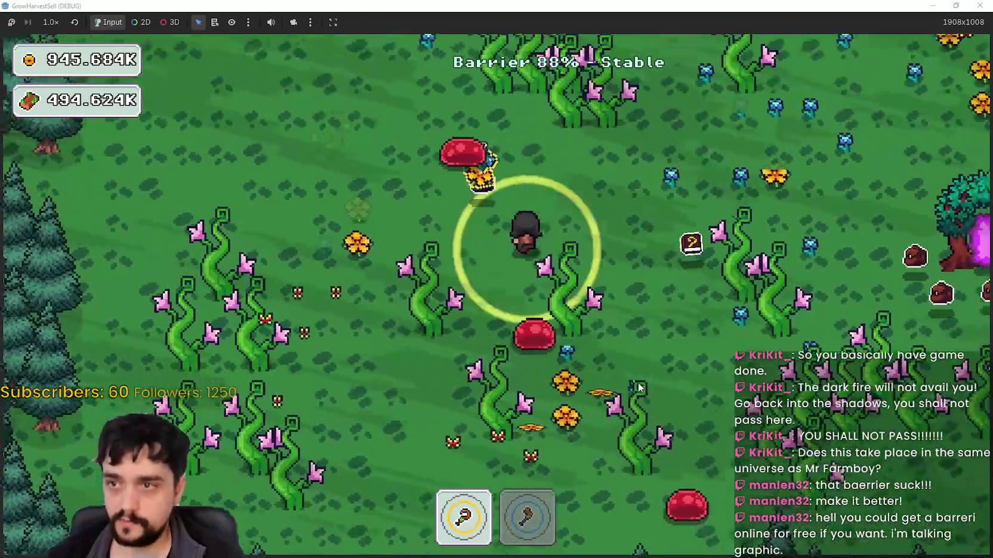
key("d")
key("s")
key("d")
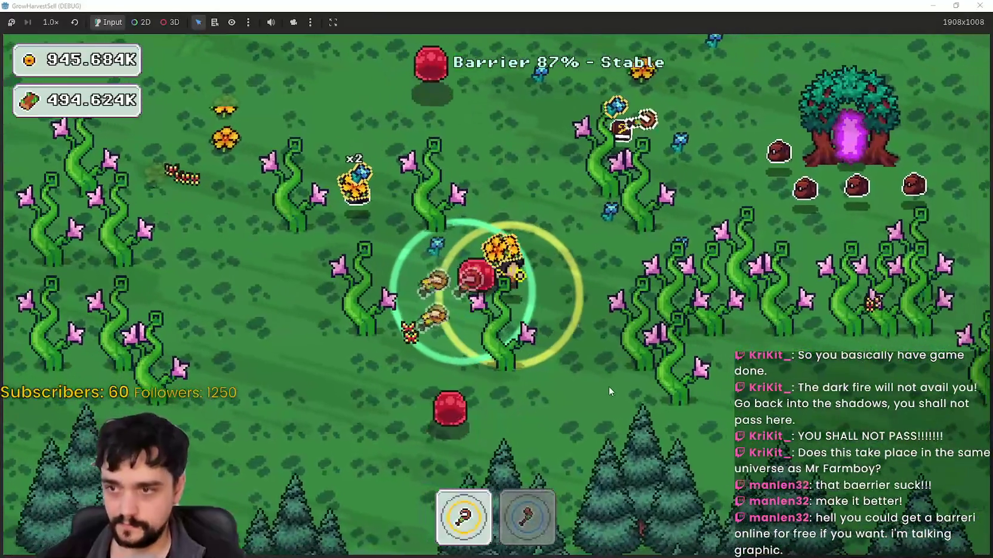
key("d")
key("2")
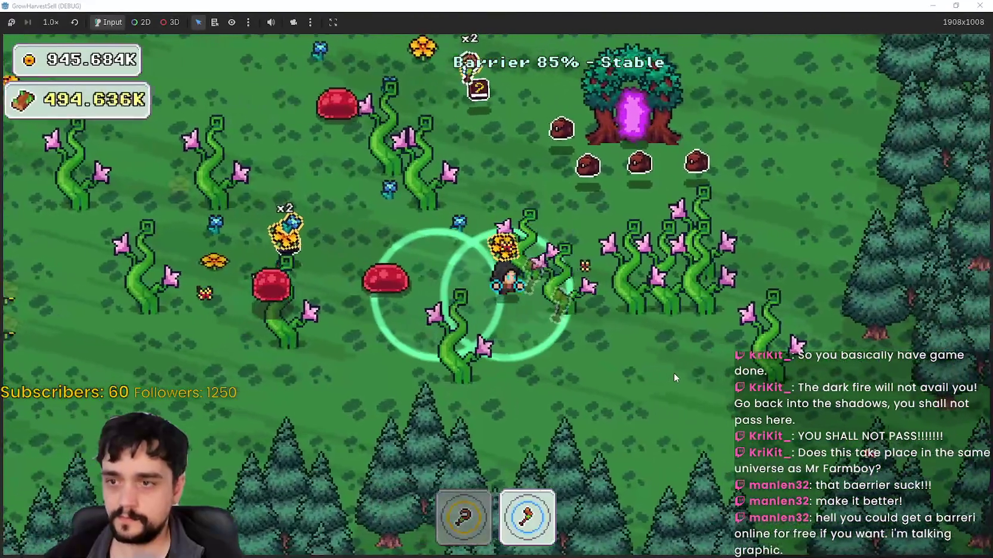
key("d")
key("w")
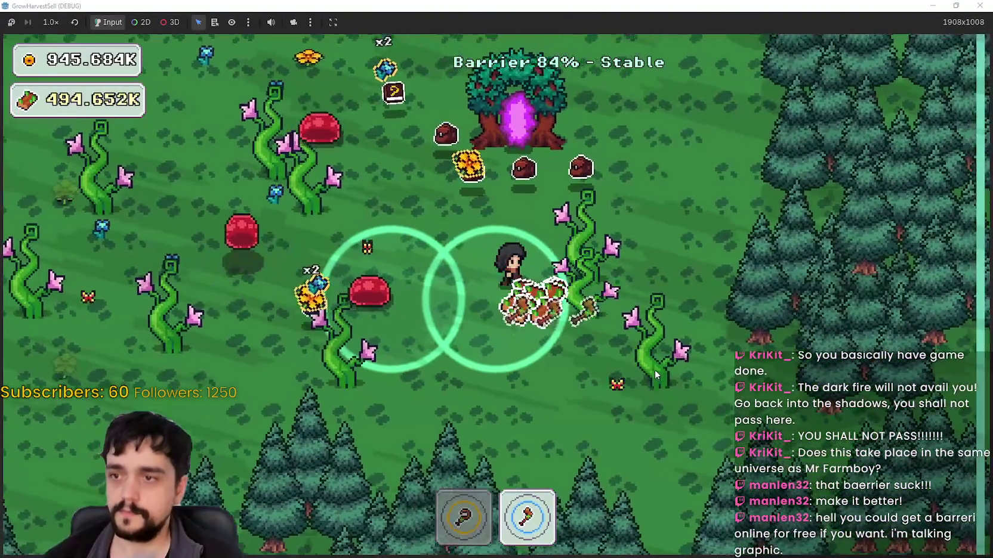
key("a")
Finish harvesting by the portal tree with wood at 494.660K and enter the portal zone.
key("w")
key("a")
key("1")
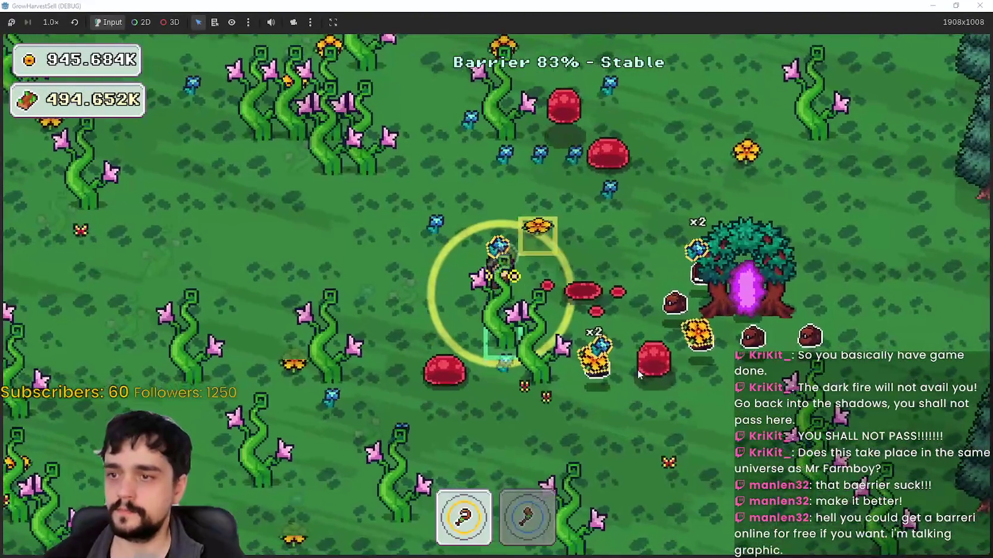
key("d")
key("s")
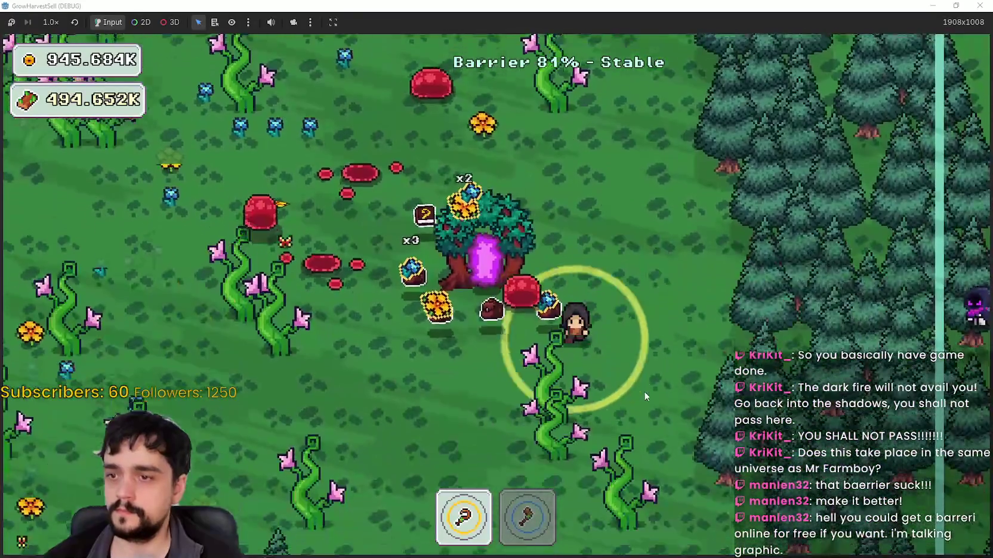
key("2")
key("s")
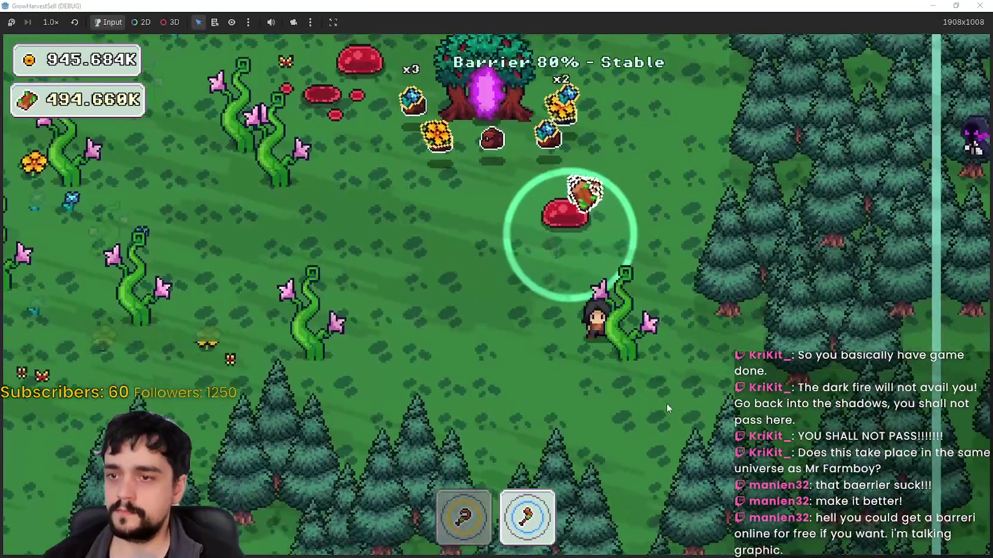
key("w")
key("a")
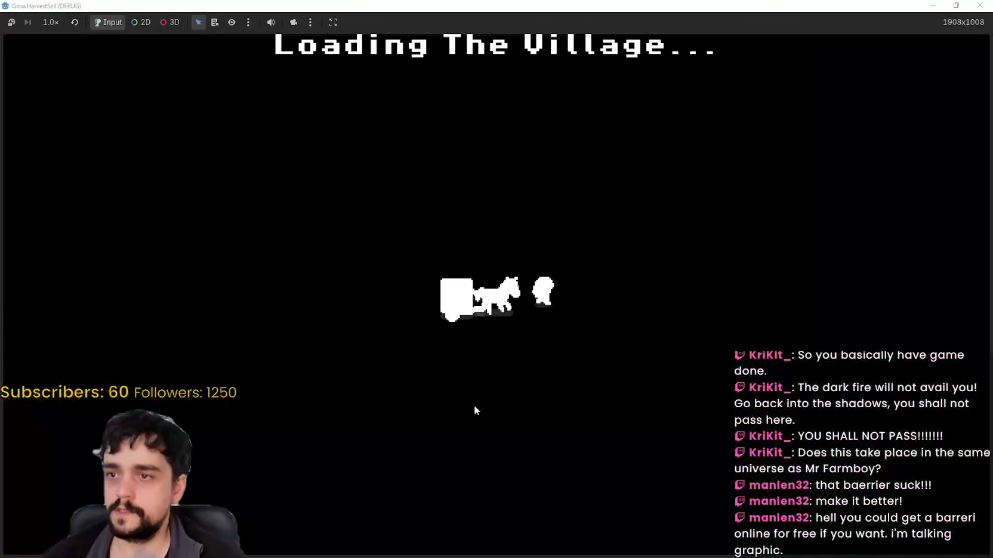
Walk into the village portal, choose Stage 3 and travel to its forest.
key("w")
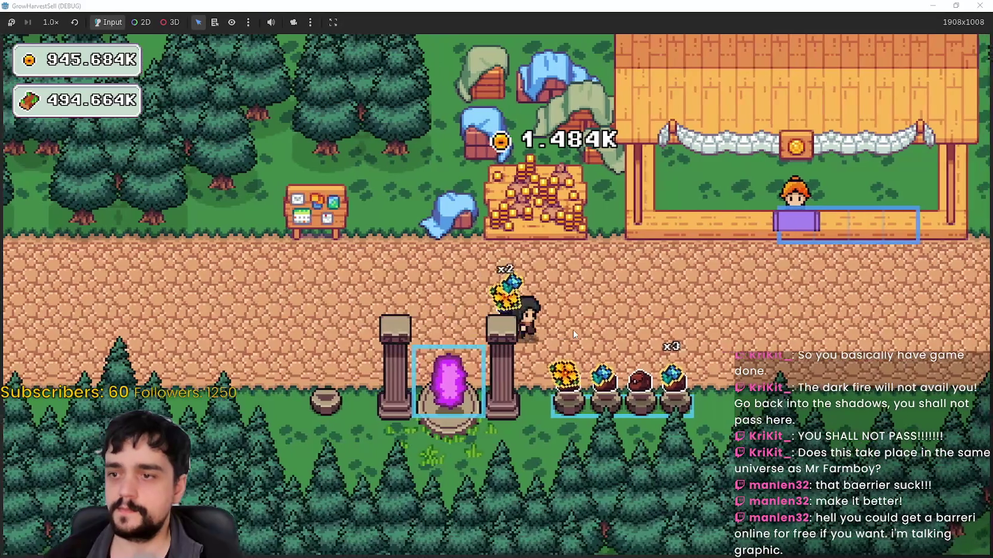
key("d")
key("s")
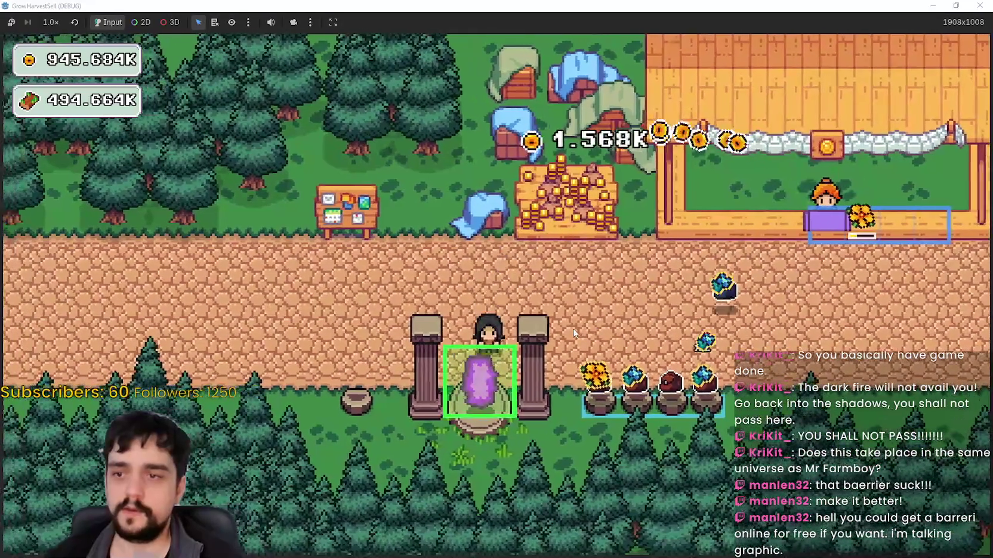
key("a")
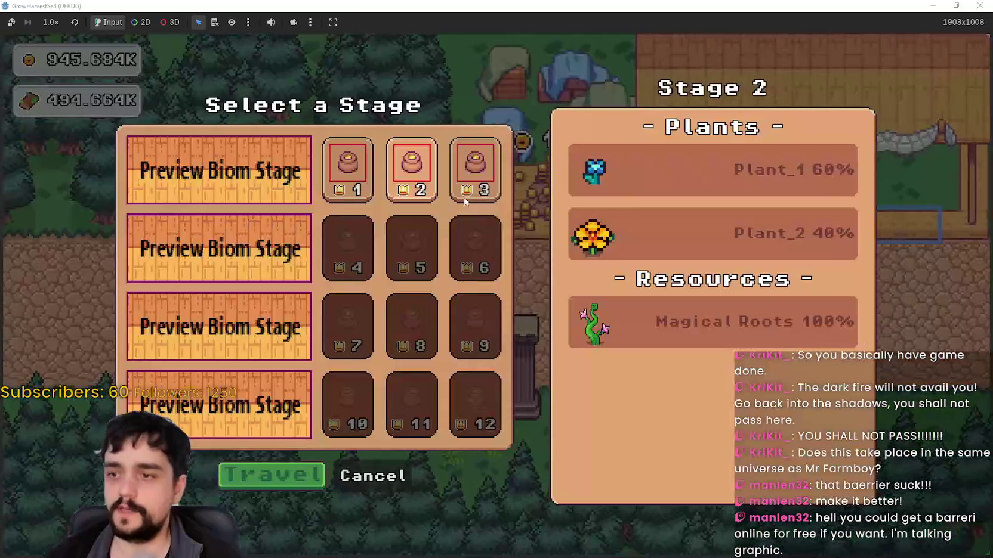
left_click(276, 476)
Chop nearby beanstalks with the axe and gather flowers with the sickle in Stage 3.
key("2")
key("s")
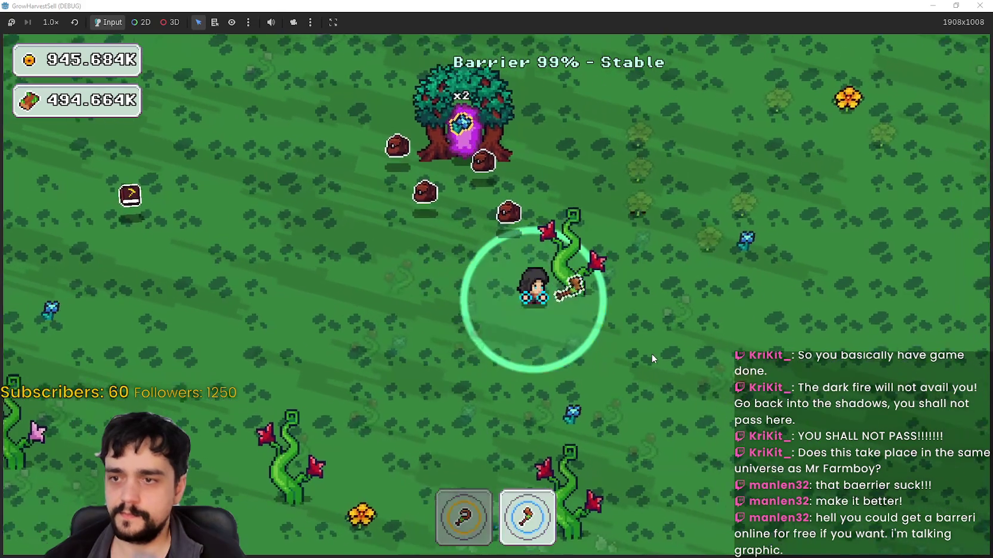
key("w")
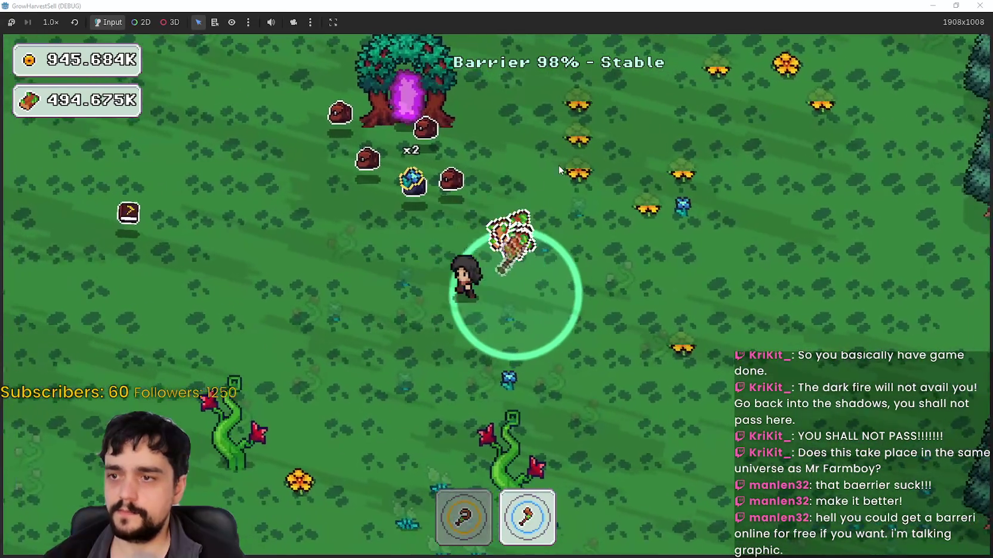
key("s")
key("a")
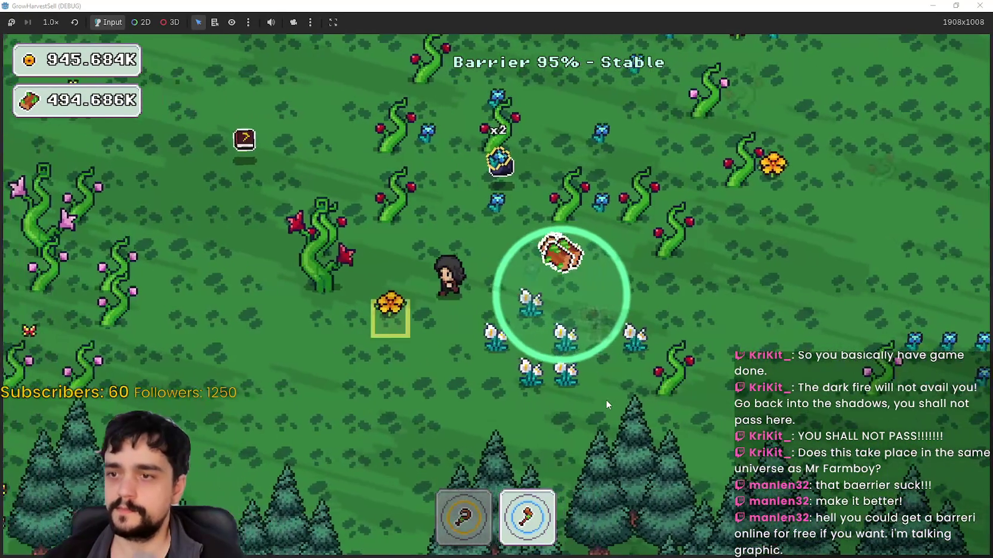
key("a")
key("w")
key("1")
key("a")
key("2")
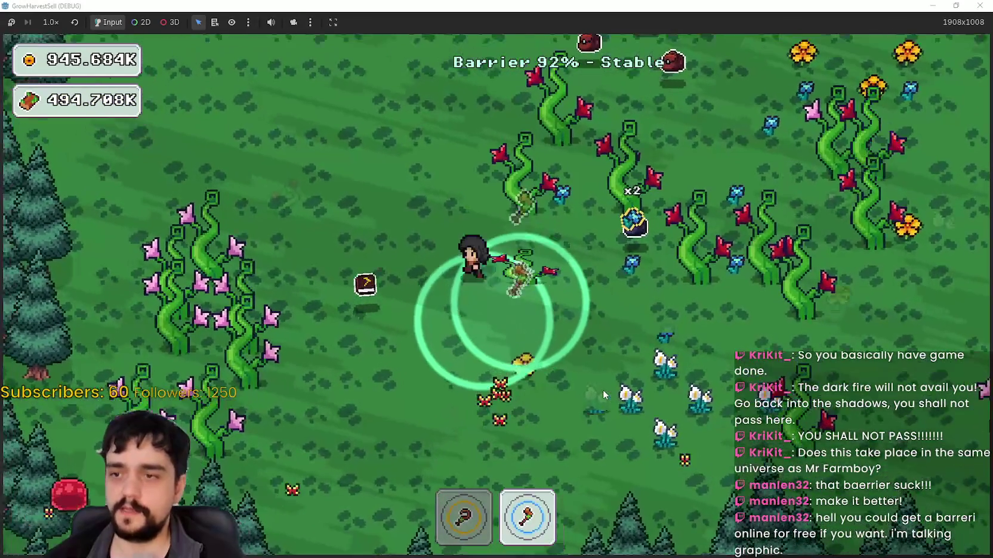
key("a")
Work through the red beanstalk field, alternating sickle and axe, toward the portal tree.
key("w")
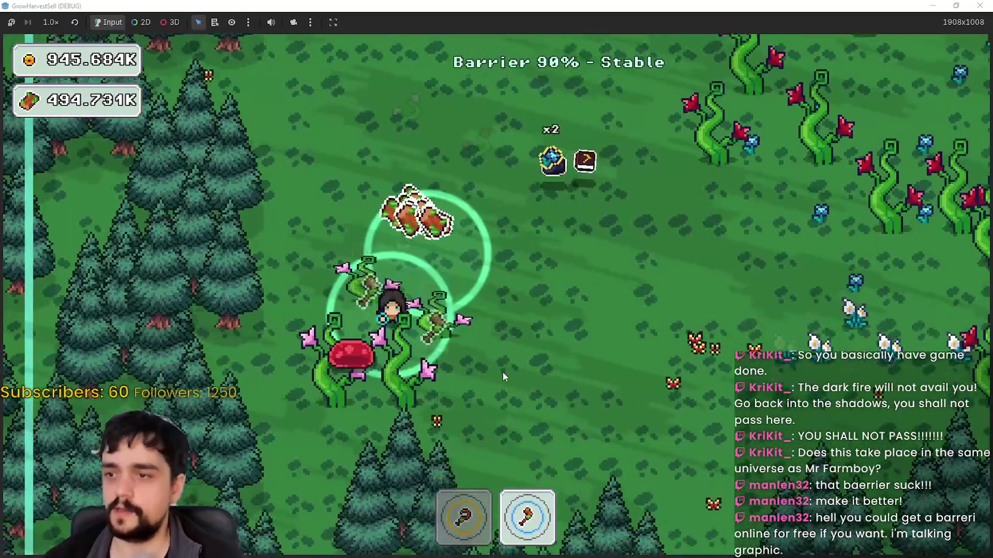
key("d")
key("w")
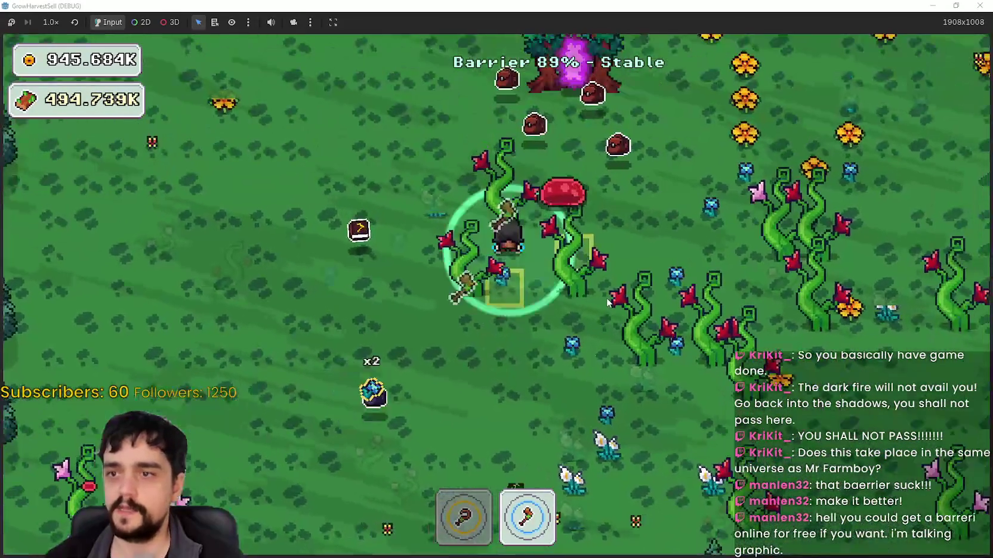
key("s")
key("1")
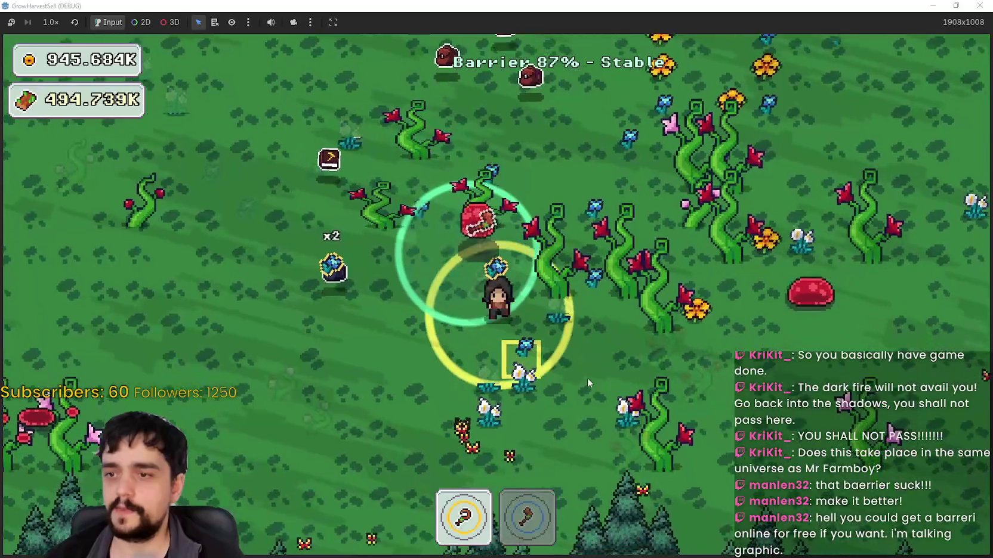
key("2")
key("d")
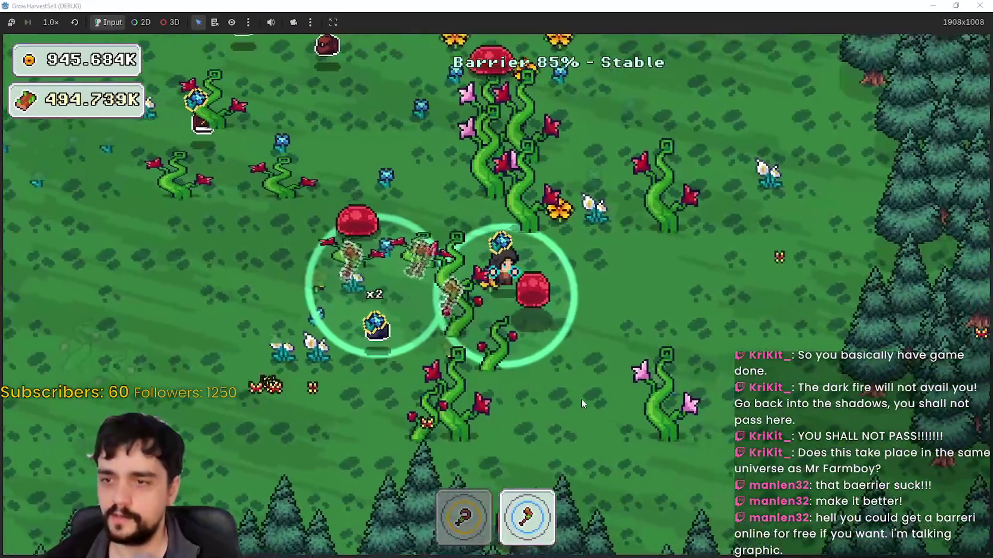
key("s")
key("a")
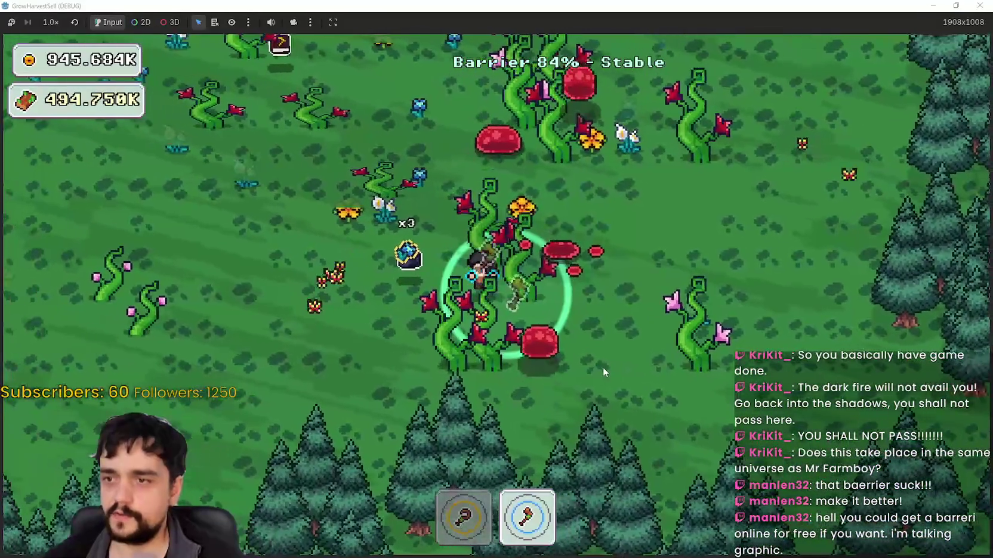
key("w")
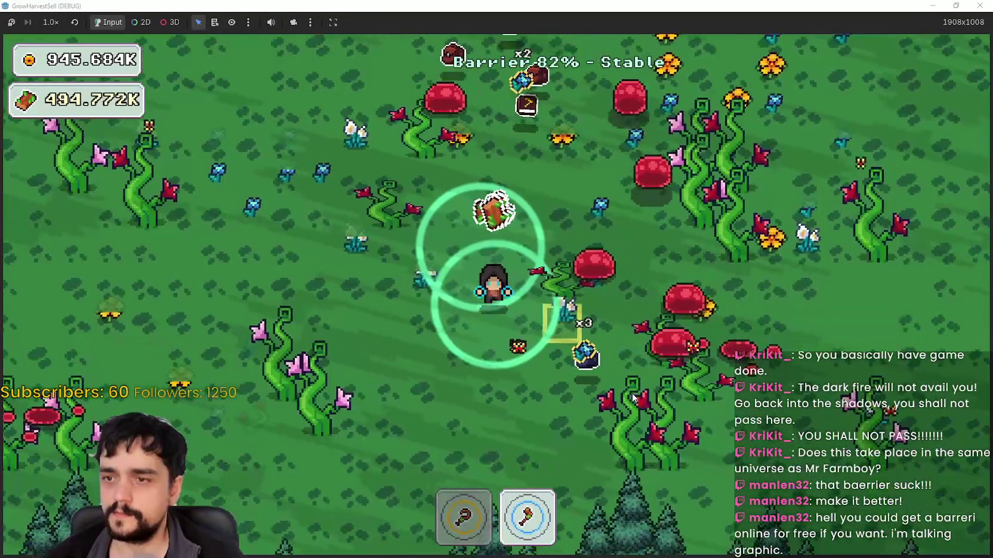
key("w")
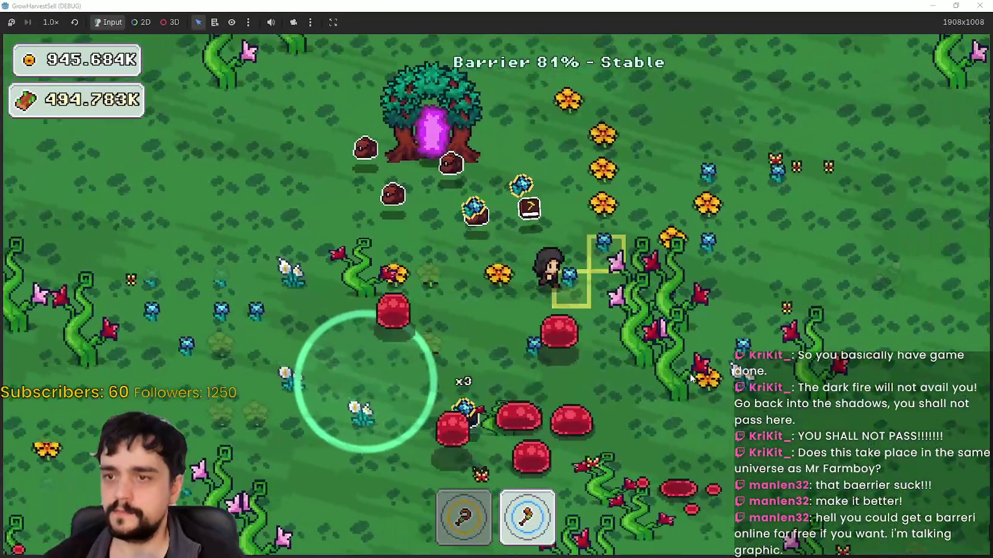
Harvest the yellow flowers and chop more beanstalks across the field.
key("d")
key("w")
key("1")
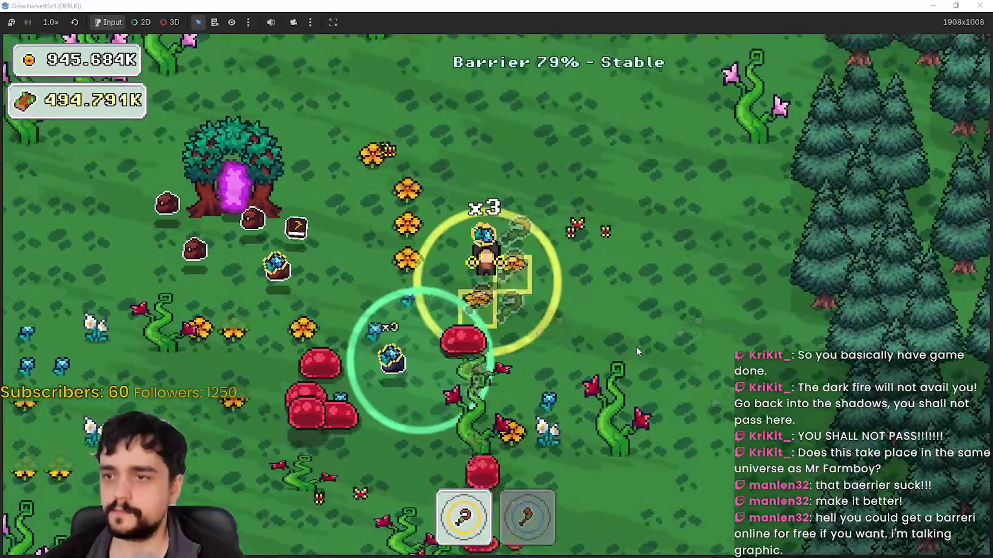
key("a")
key("s")
key("2")
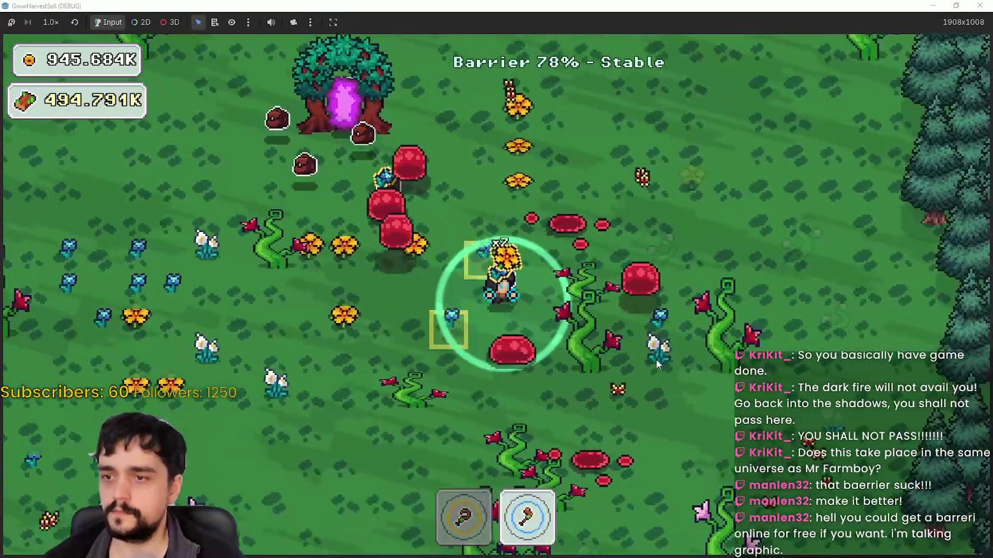
key("a")
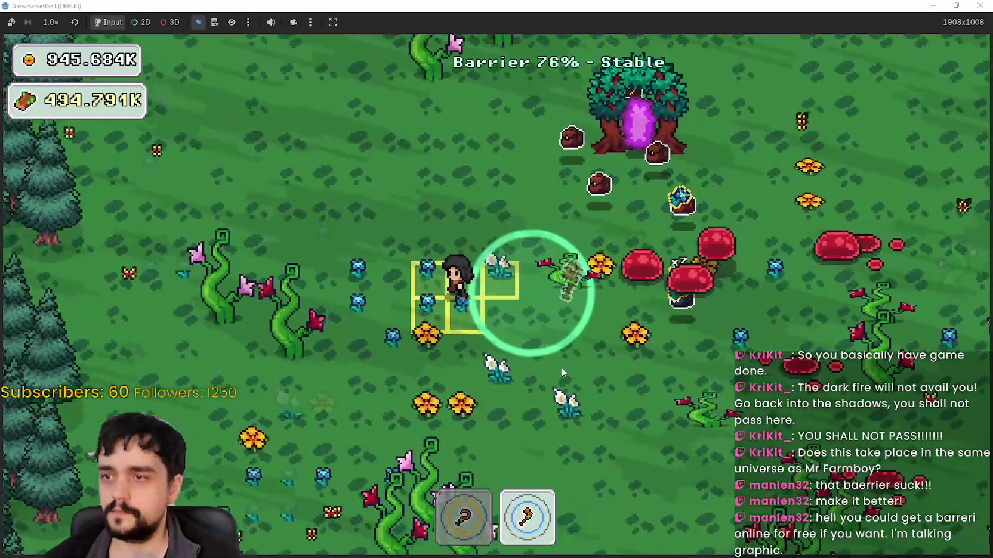
key("1")
key("s")
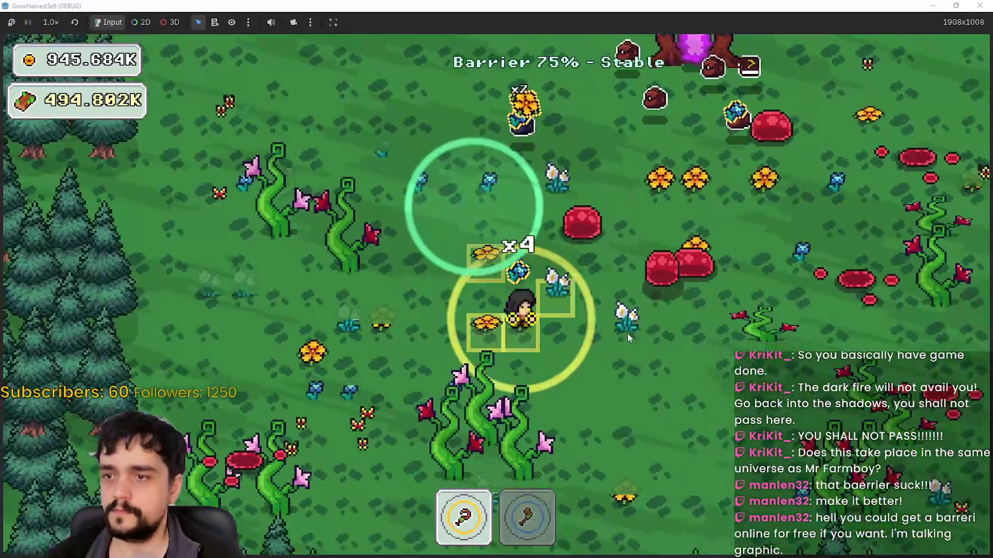
key("d")
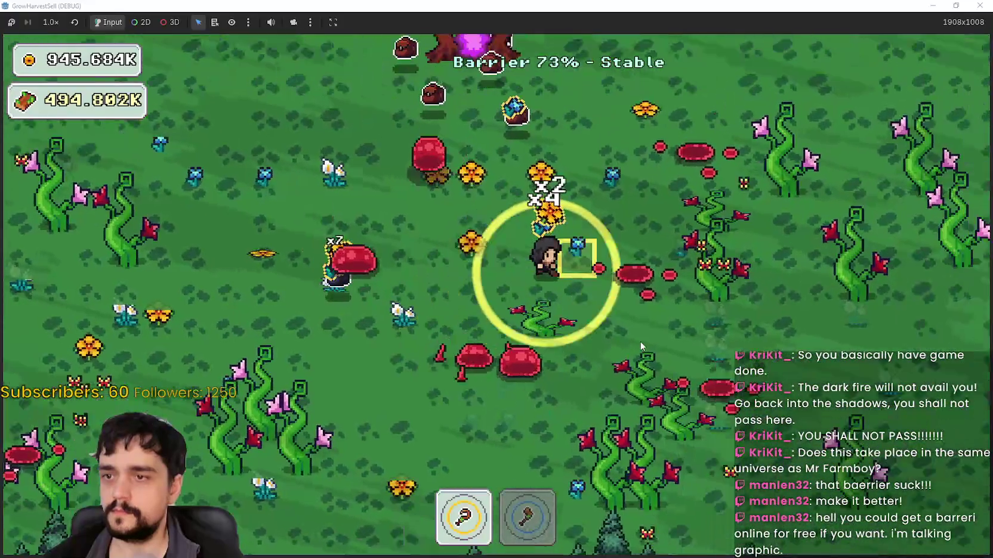
Finish gathering flowers and beanstalks, bringing wood to 494.814K, and head for the portal tree.
key("d")
key("w")
key("2")
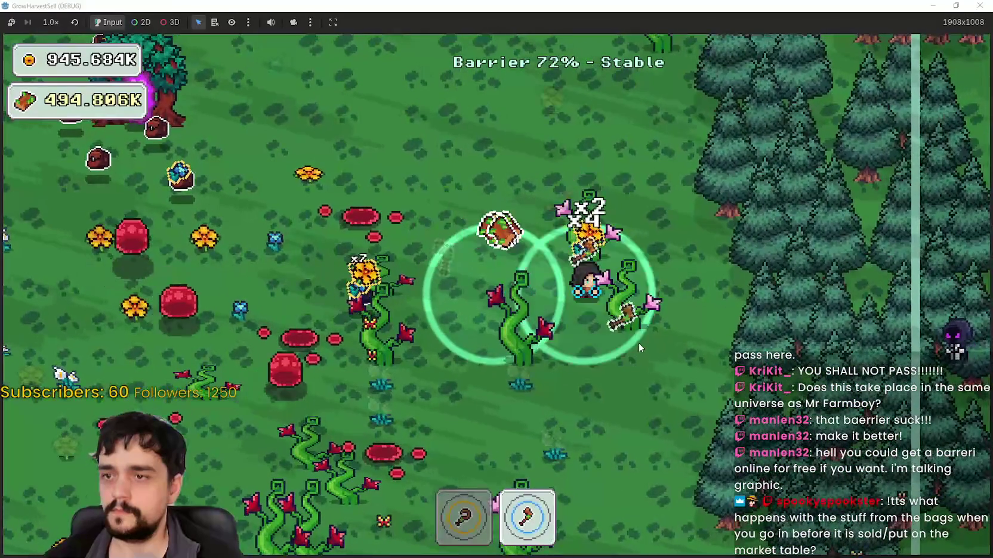
key("1")
key("a")
key("s")
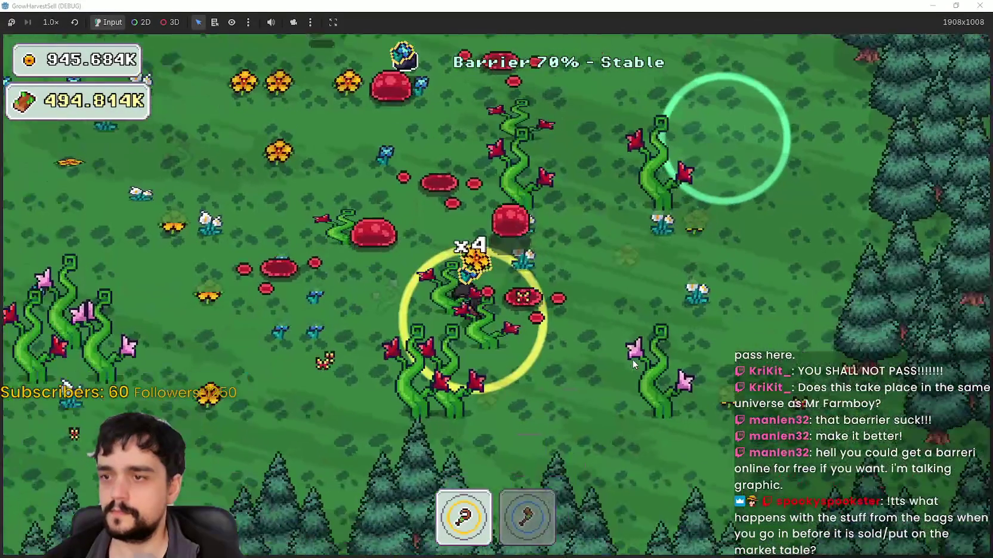
key("w")
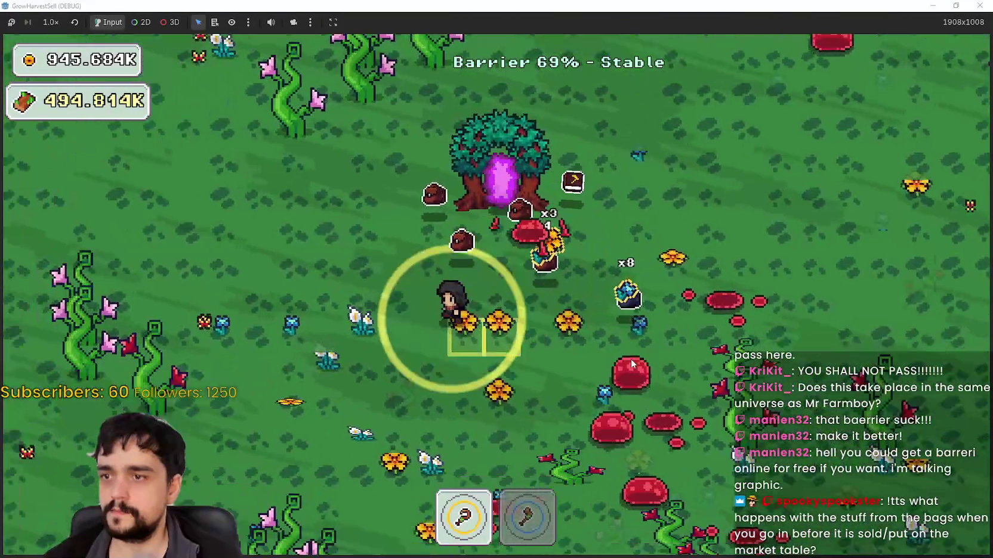
key("a")
key("s")
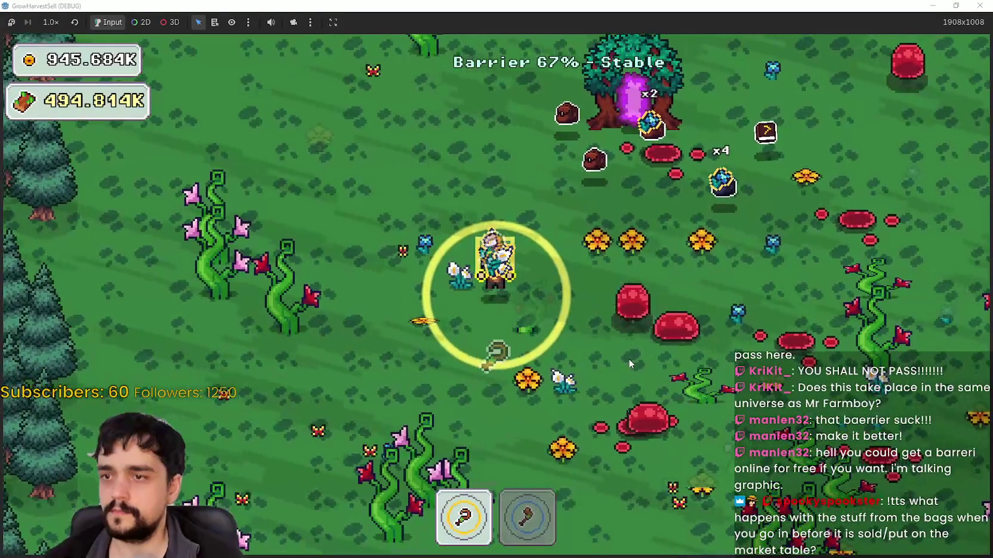
Enter the portal tree back to the village and step onto the road while goods sell.
key("w")
key("d")
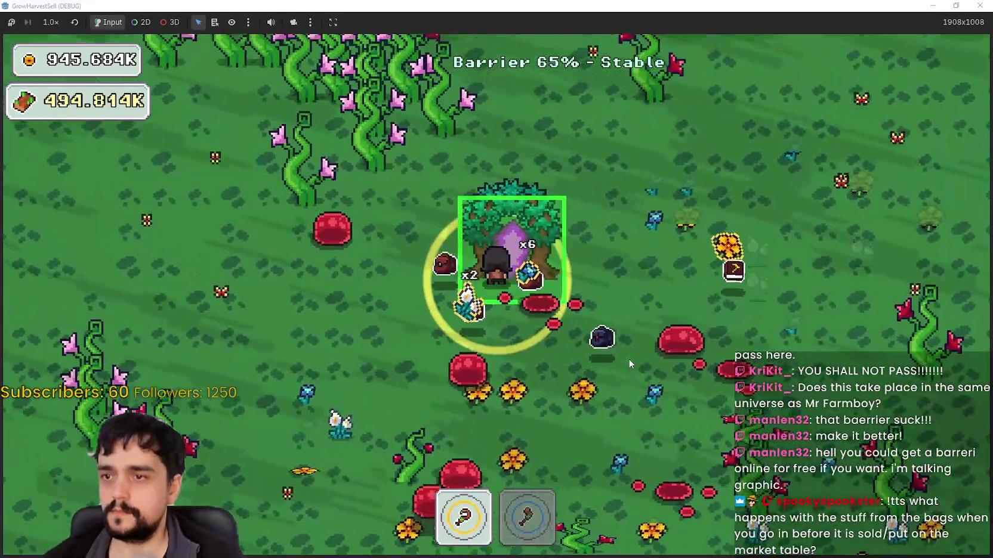
key("e")
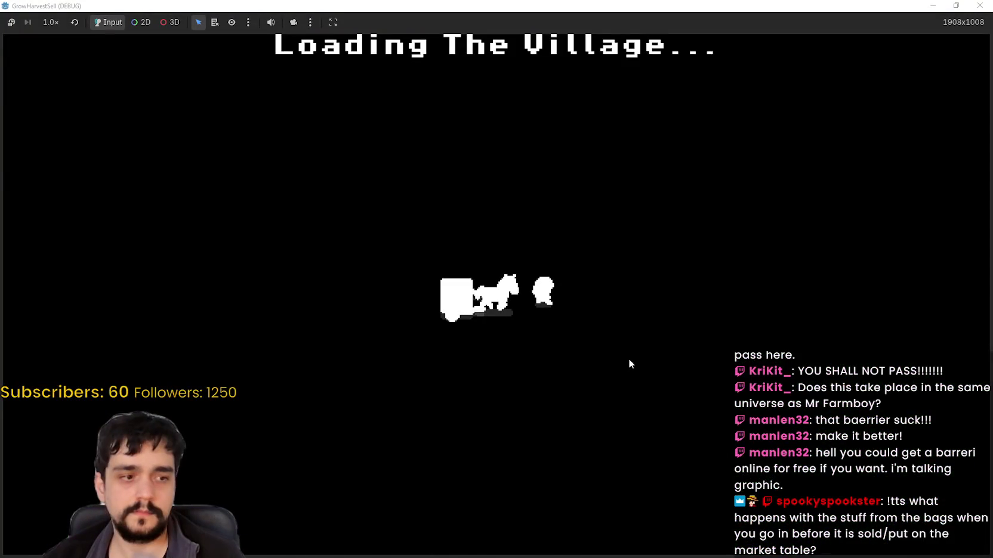
key("d")
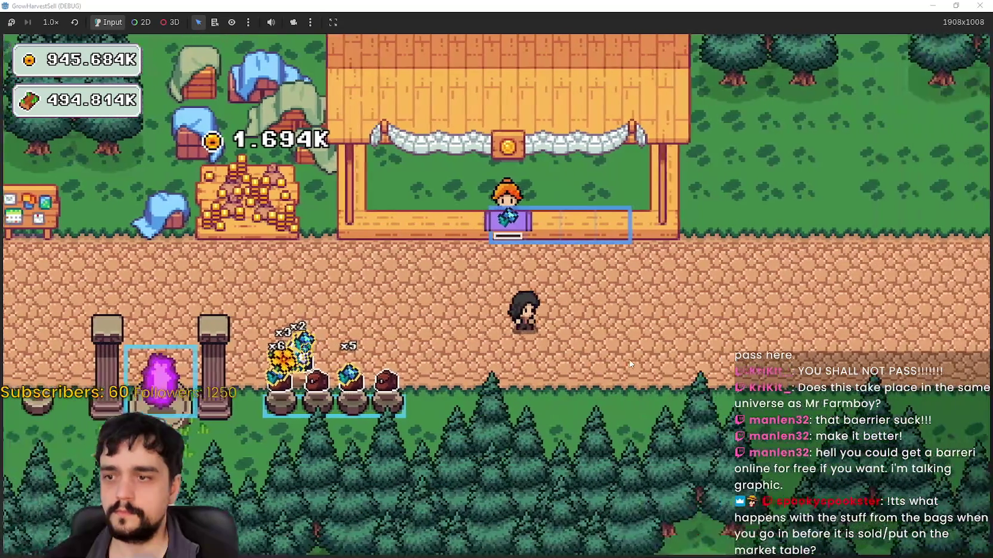
key("s")
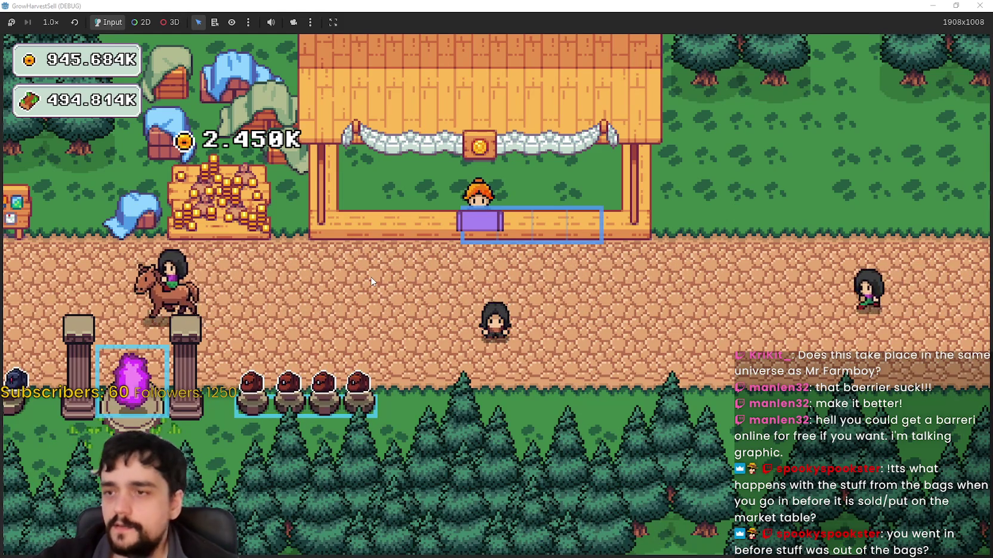
Walk the character right past the 2.450K coin pile at the market stall, then return to the editor.
key("Left")
key("Up")
key("Right")
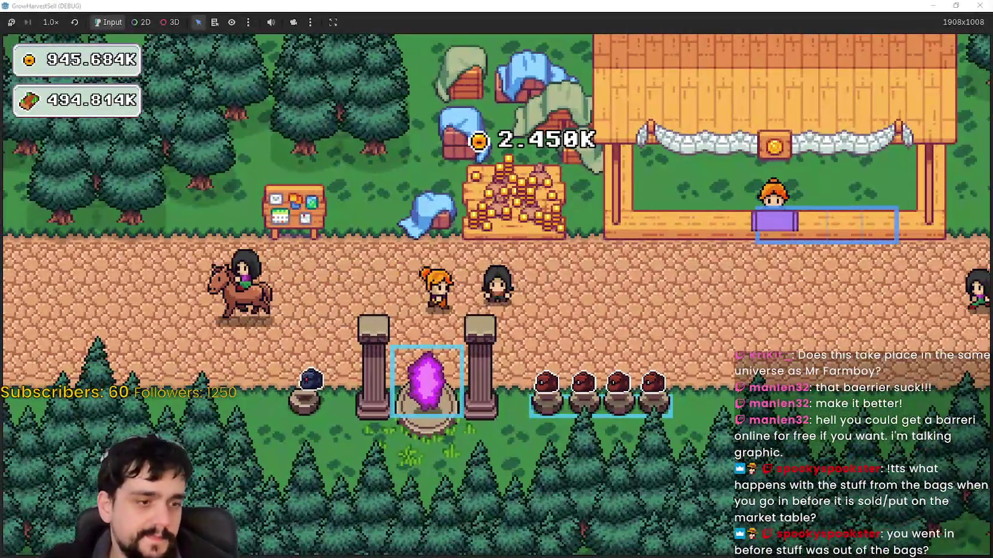
key("Right")
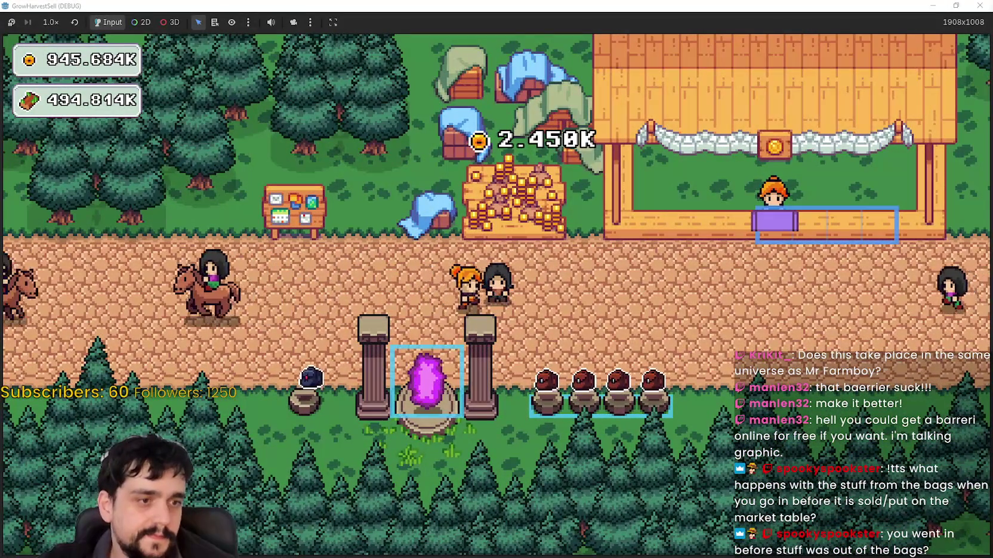
key("Right")
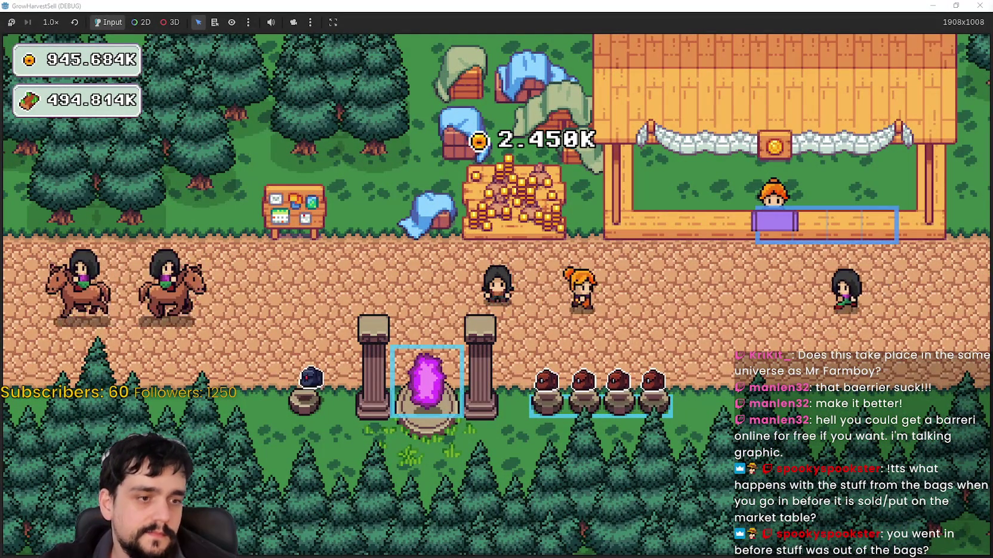
key("Right")
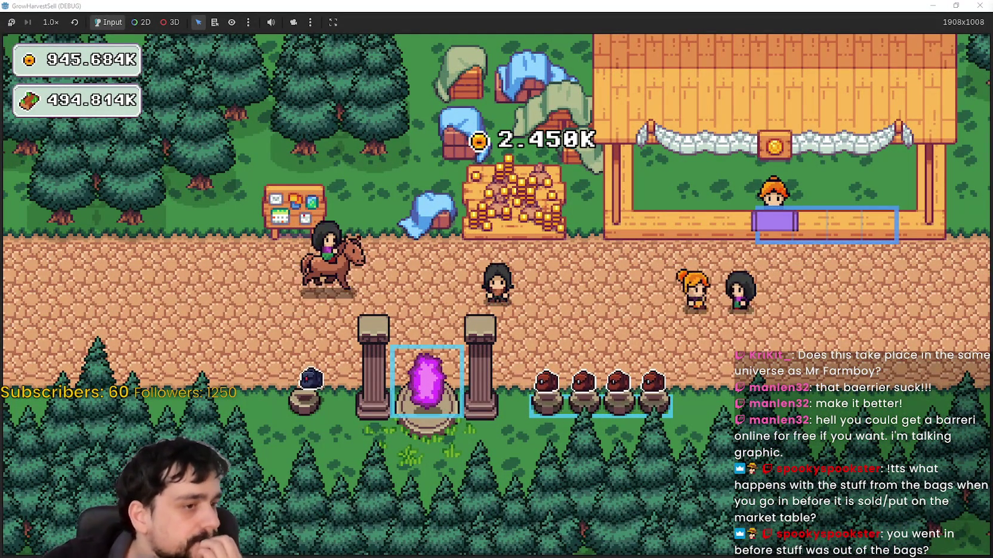
key("Right")
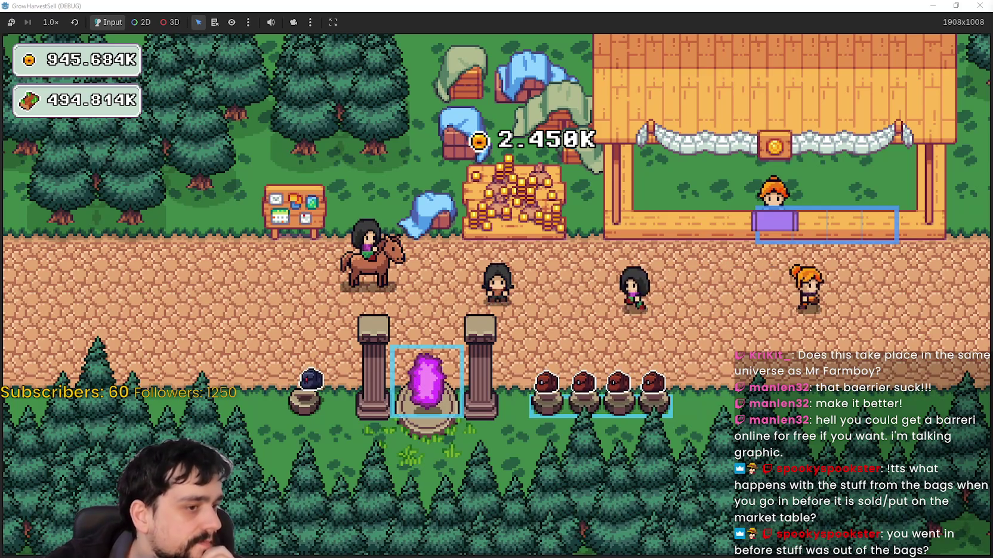
key("Right")
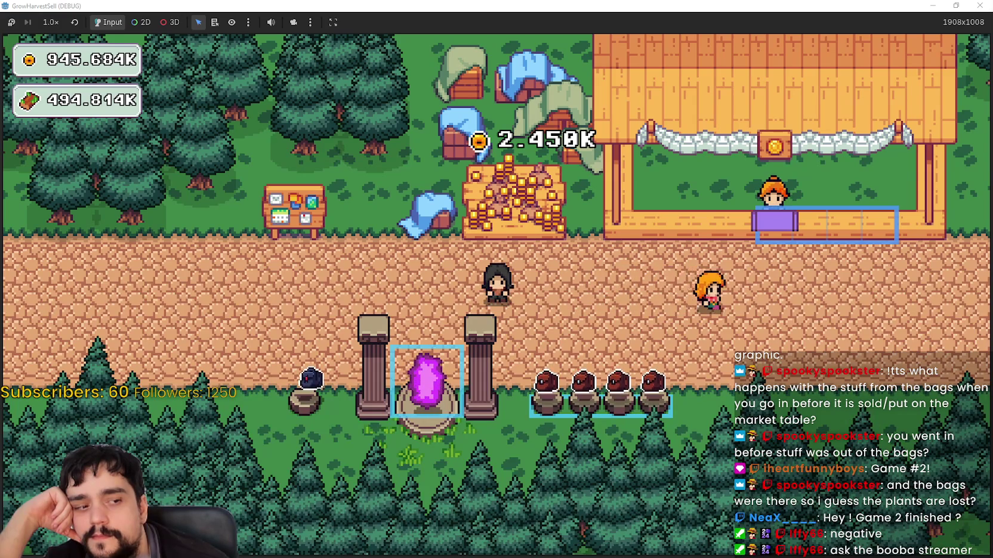
key("alt+Tab")
Widen the Scene and Inspector panels and clear the barn filter from the FileSystem list.
left_click(792, 260)
left_click(764, 234)
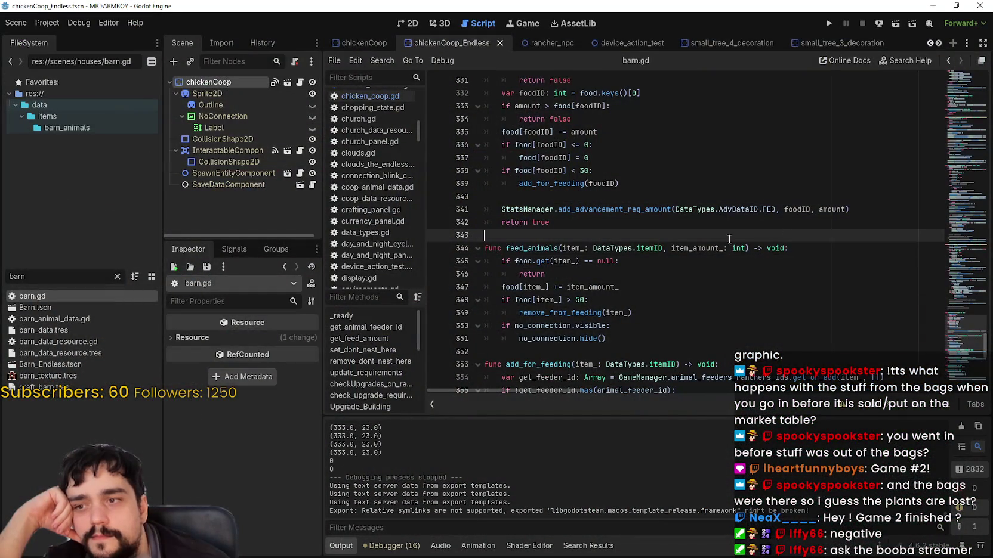
left_click_drag(322, 222, 350, 221)
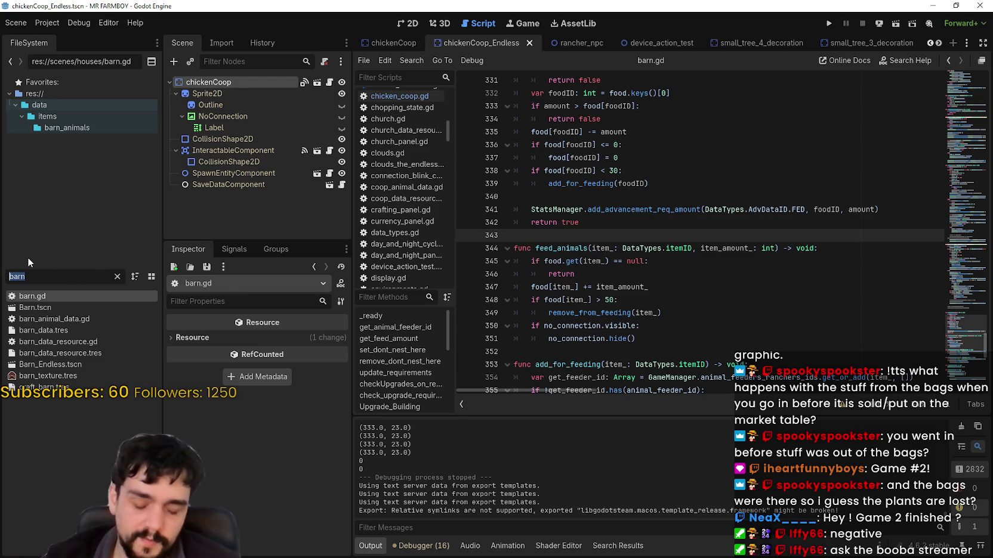
key("BackSpace")
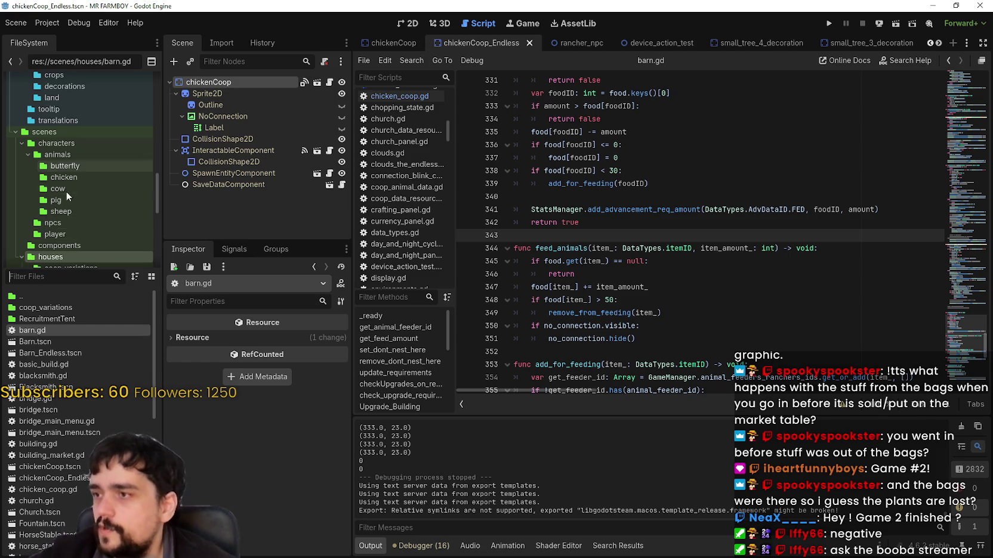
scroll(67, 192, "up", 5)
scroll(65, 200, "up", 5)
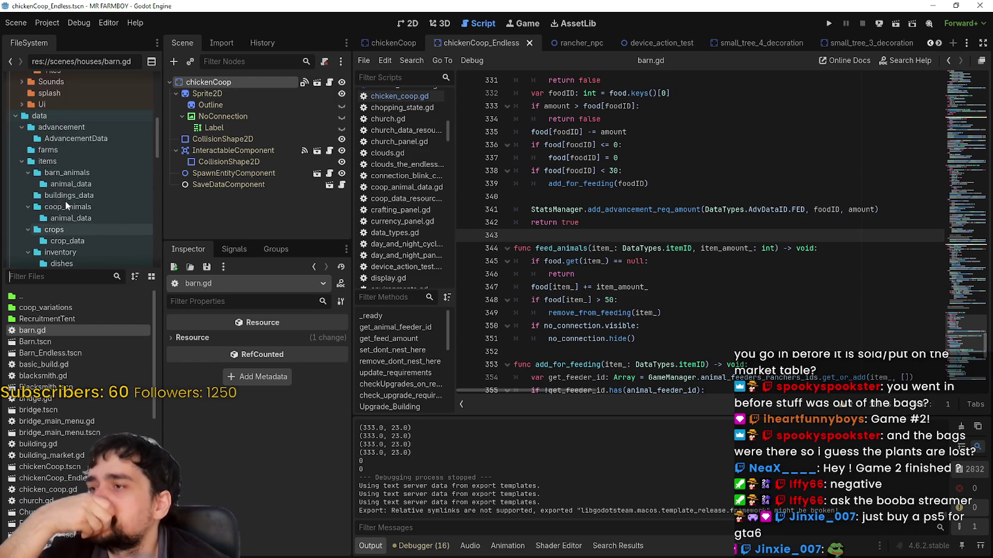
scroll(65, 200, "up", 4)
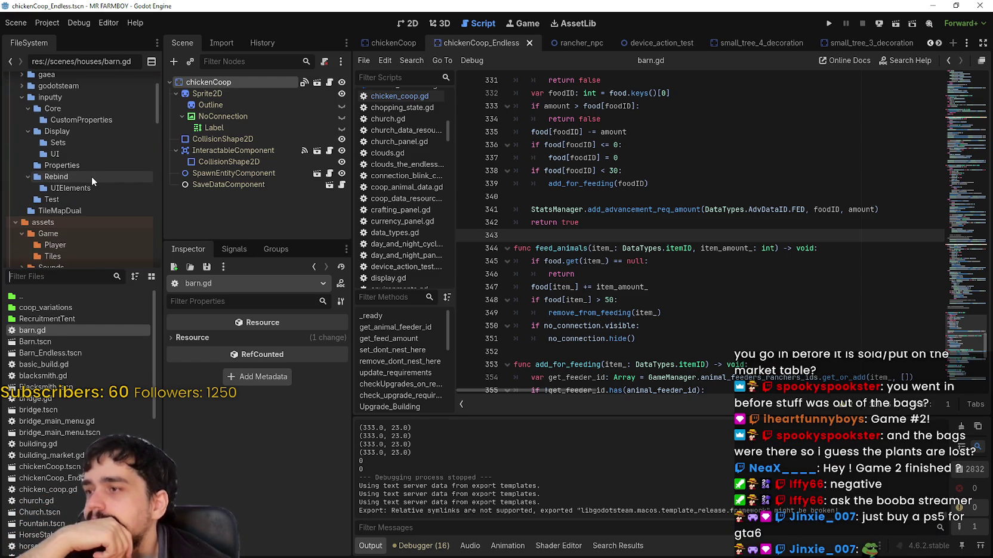
Open addons/inputty/Display/Sets/ps5Gamepad.tres and expand its nameMustNotContain list in the Inspector.
left_click(92, 176)
left_click(93, 167)
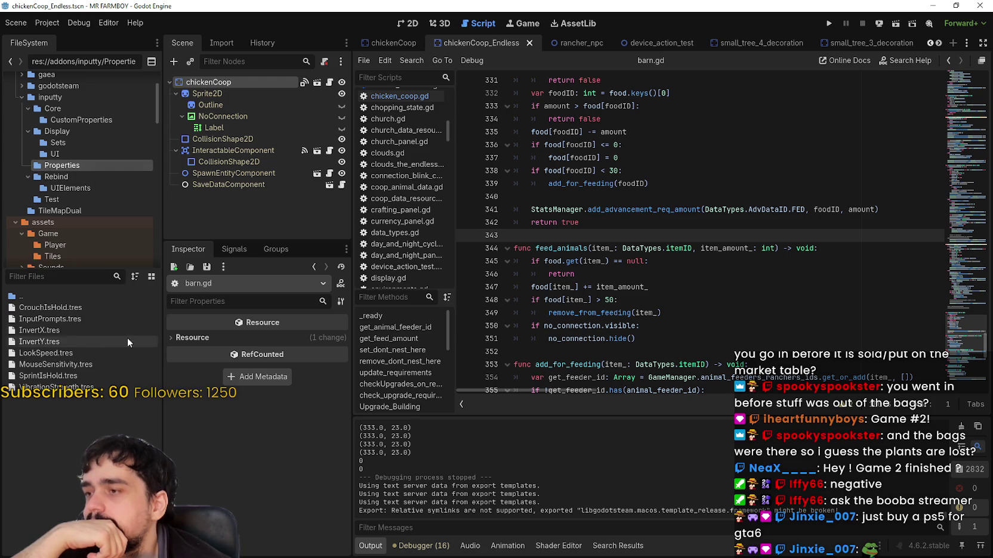
left_click(90, 130)
left_click(87, 142)
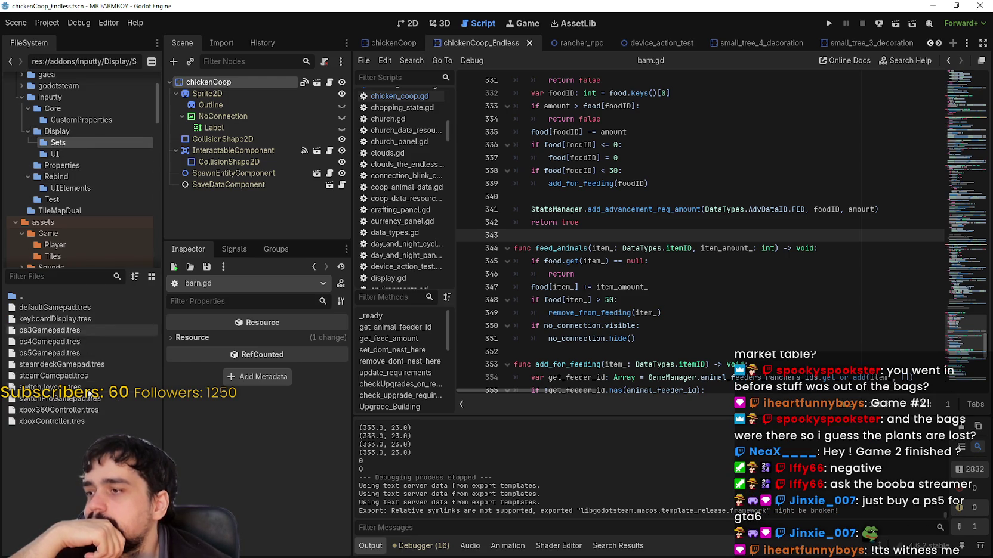
left_click(79, 356)
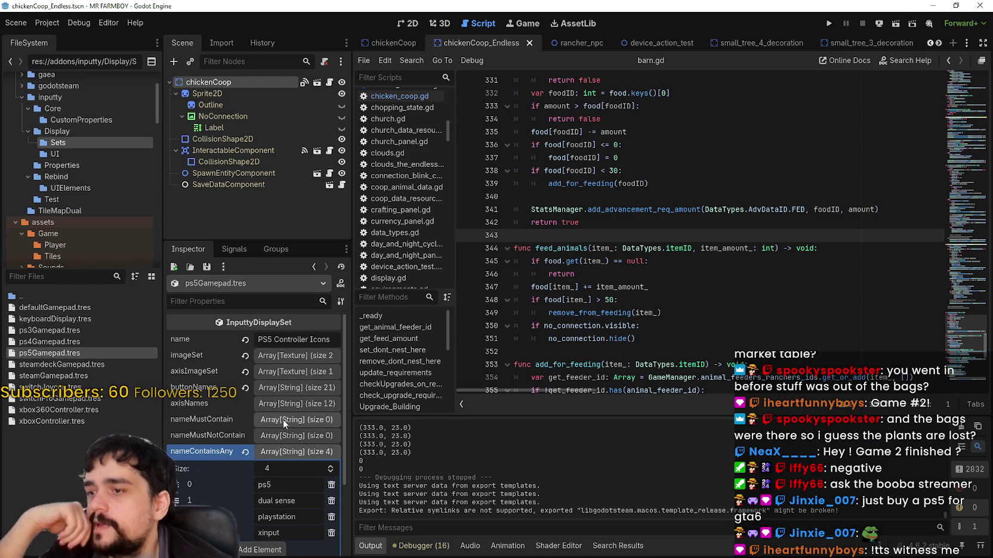
left_click(300, 452)
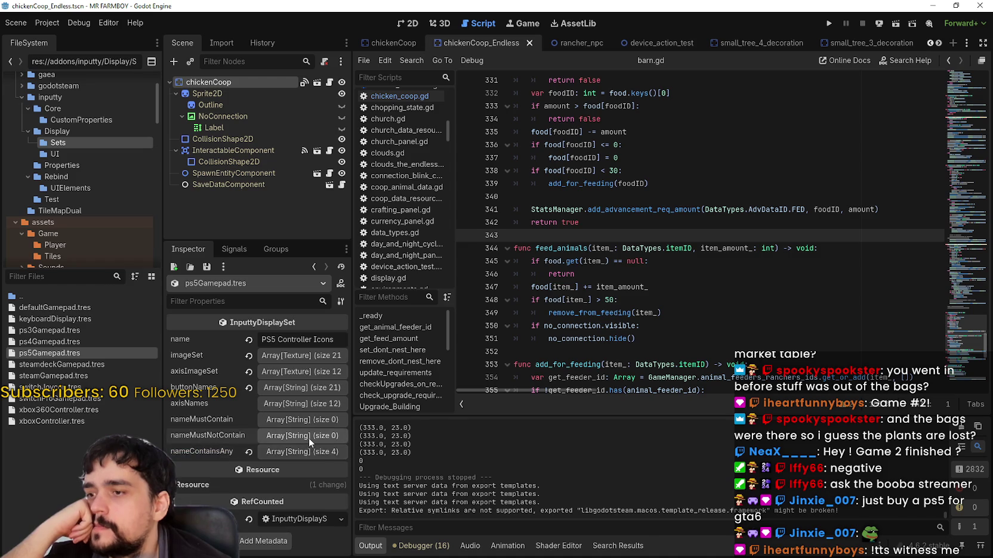
left_click(309, 438)
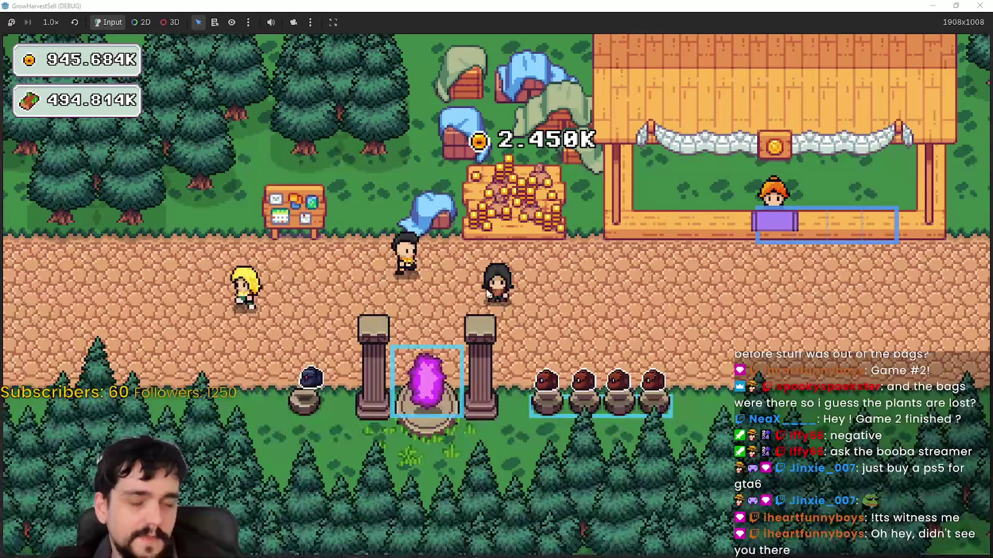
Check the Prestige tree's Market Speed and Expedition Demand skills (Max Rank x5), then close it.
key("a")
key("e")
scroll(609, 158, "up", 5)
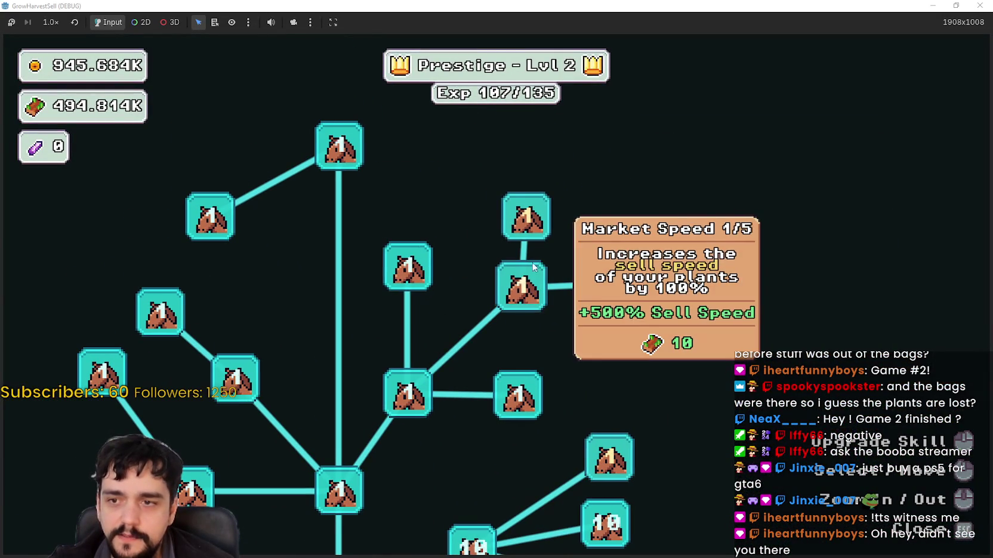
mouse_move(415, 270)
mouse_move(613, 291)
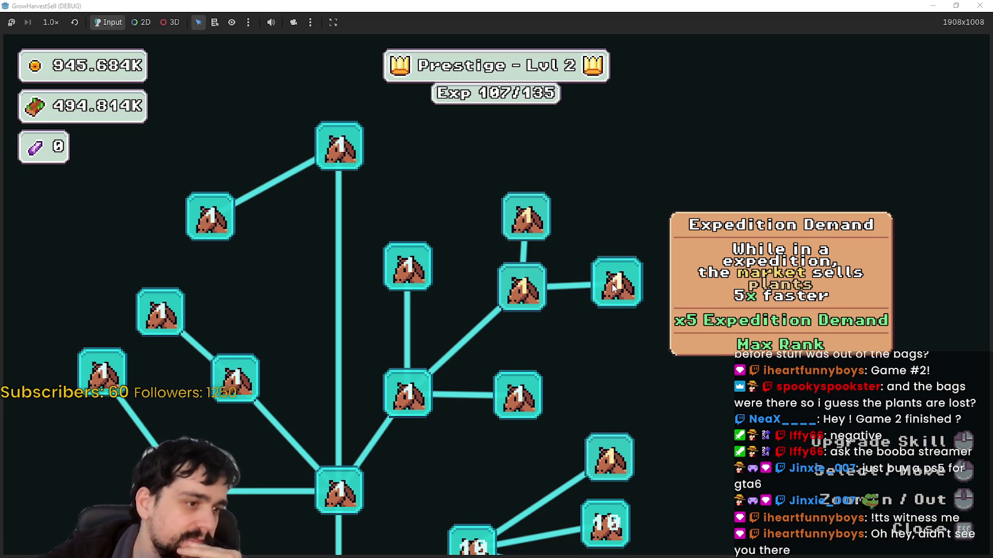
key("Escape")
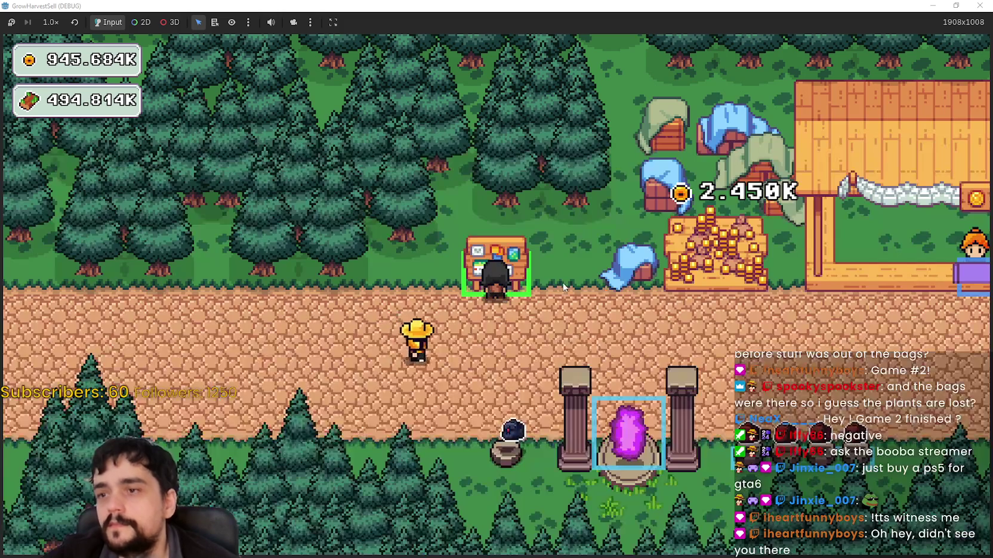
Walk the player right and up to stand in front of the market stall counter.
key("d")
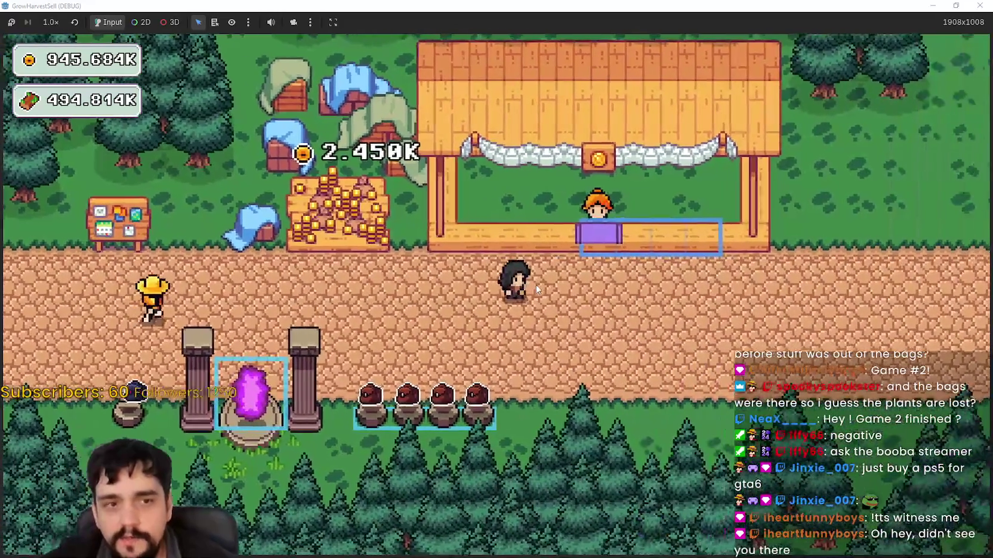
key("d")
key("w")
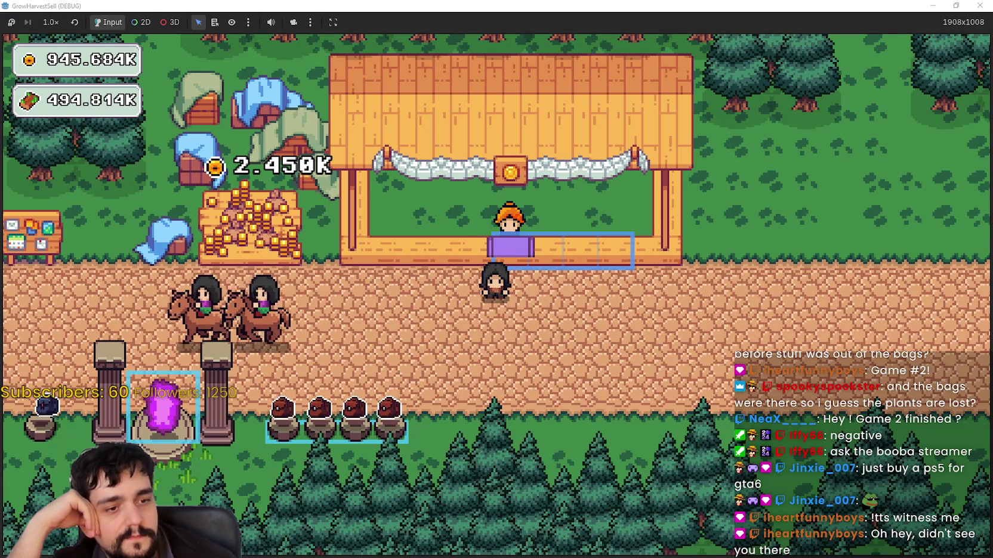
Stop the game, enlarge the Inspector, and expand ps5Gamepad.tres's nameContainsAny entries.
key("F8")
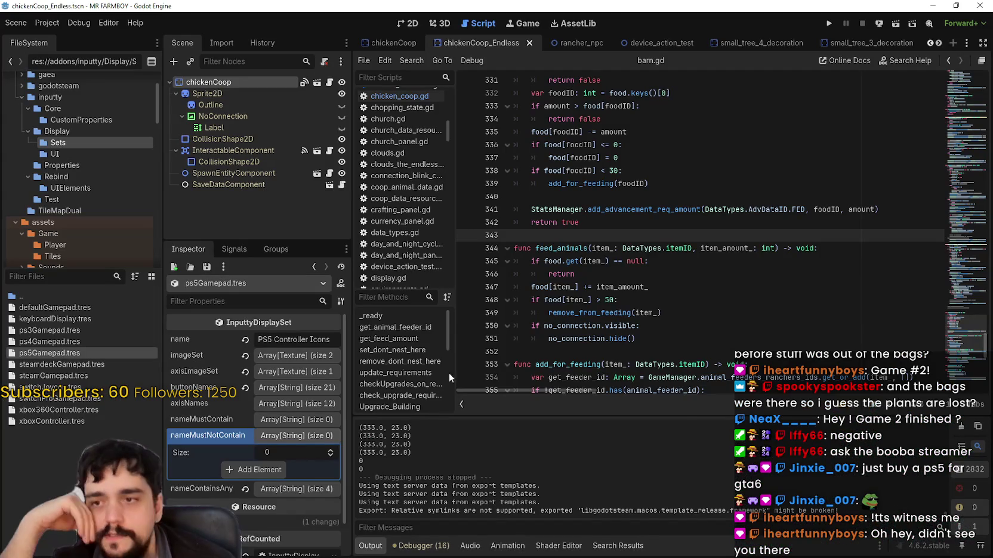
left_click_drag(347, 443, 448, 443)
left_click(369, 406)
left_click(368, 405)
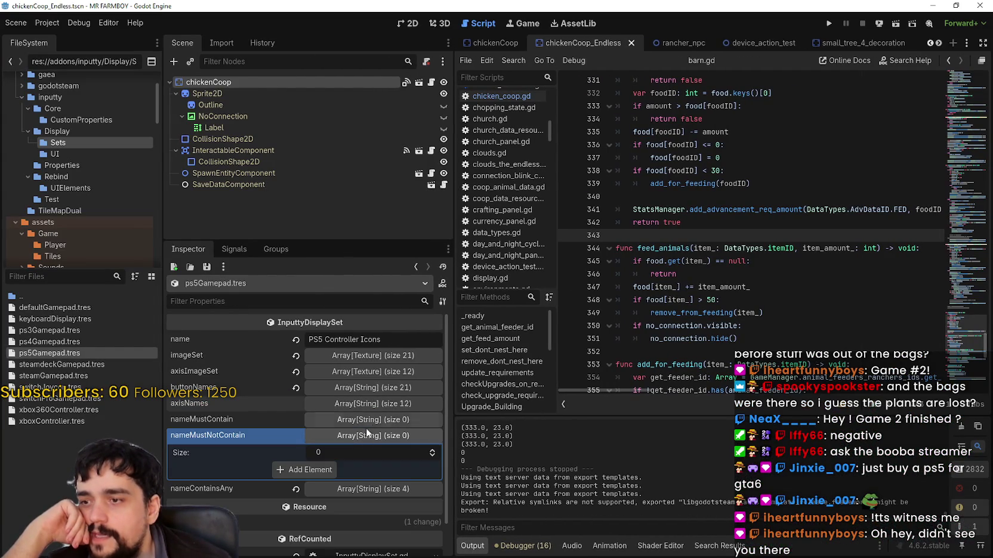
left_click(370, 433)
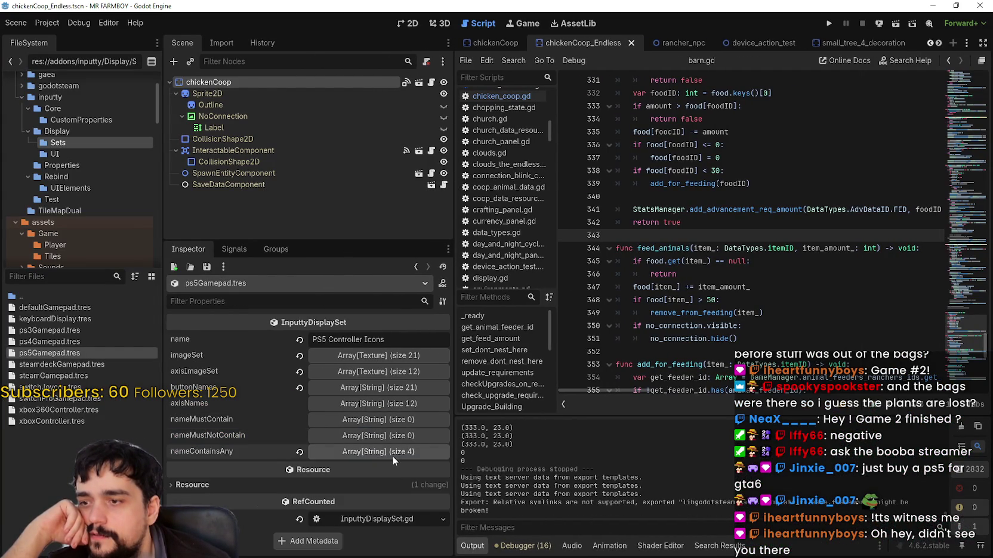
left_click(391, 456)
scroll(426, 510, "down", 2)
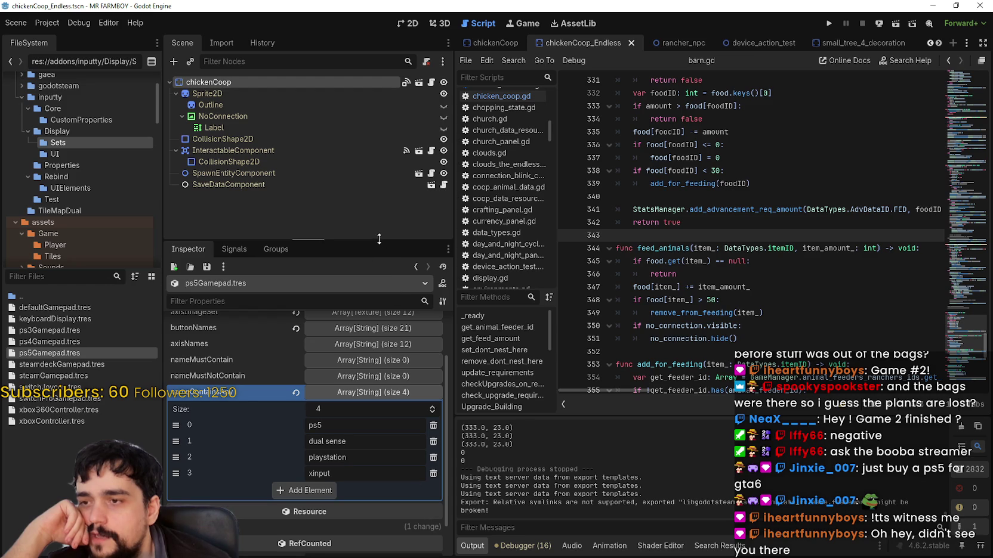
left_click_drag(380, 238, 380, 166)
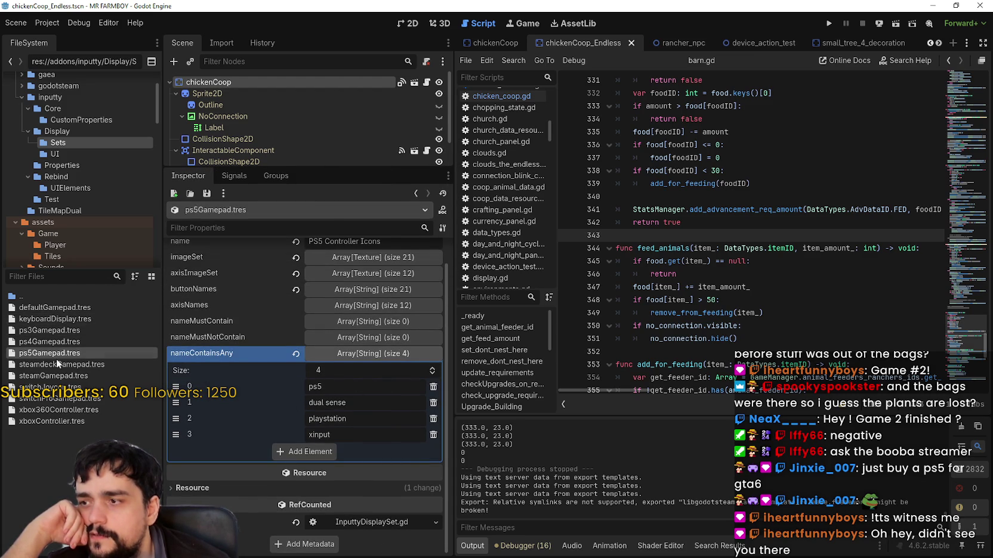
Compare steamdeckGamepad.tres's nameMustContain and nameMustNotContain lists, then go back to ps5Gamepad.tres.
left_click(76, 366)
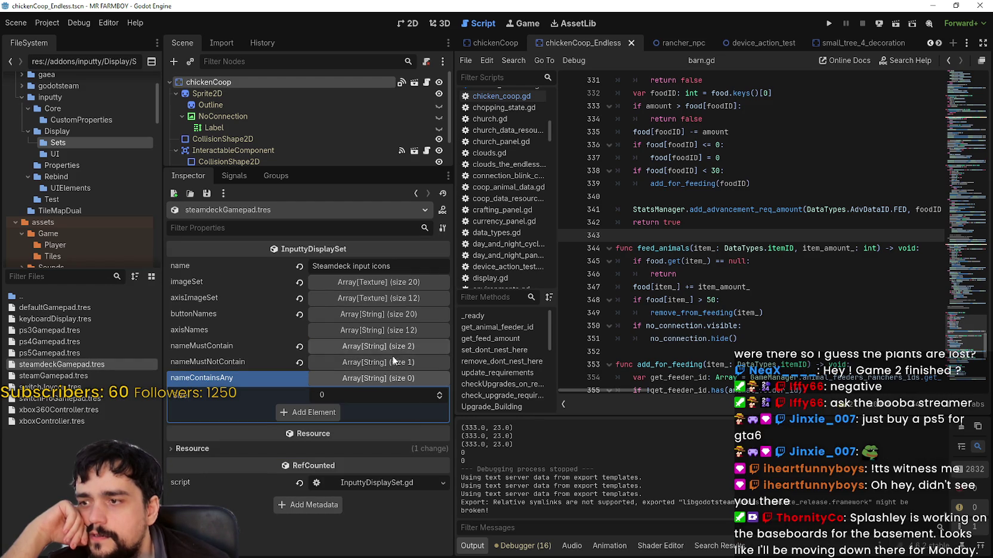
left_click(394, 365)
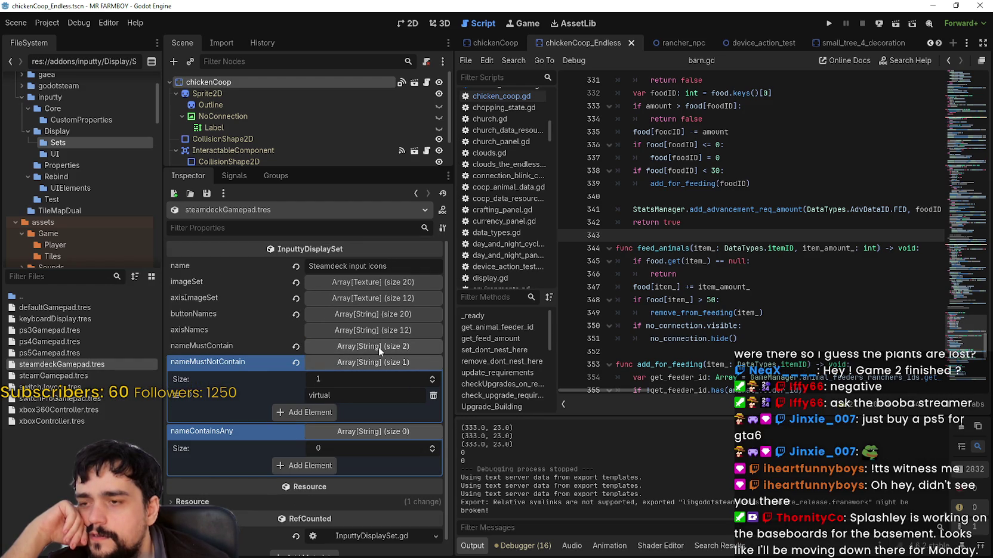
left_click(379, 347)
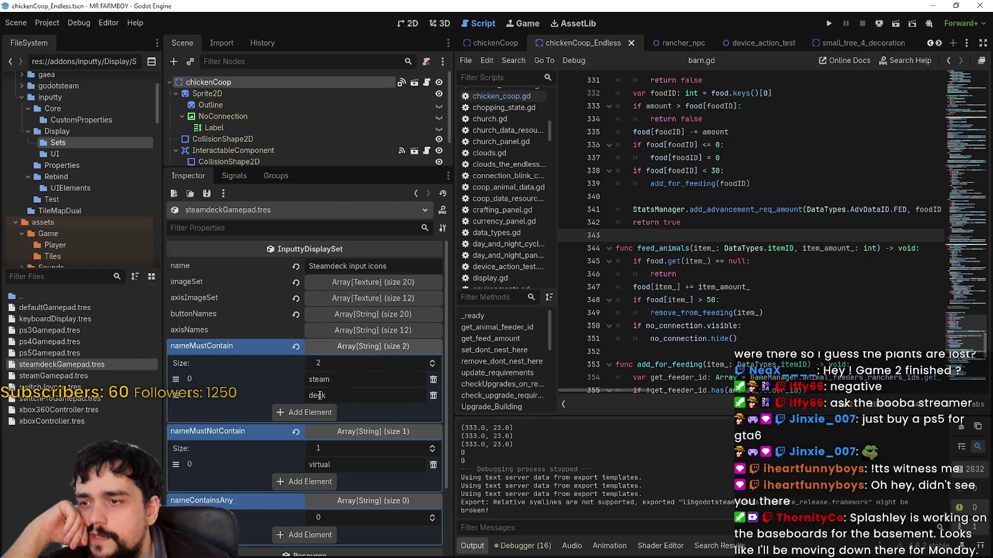
left_click(377, 347)
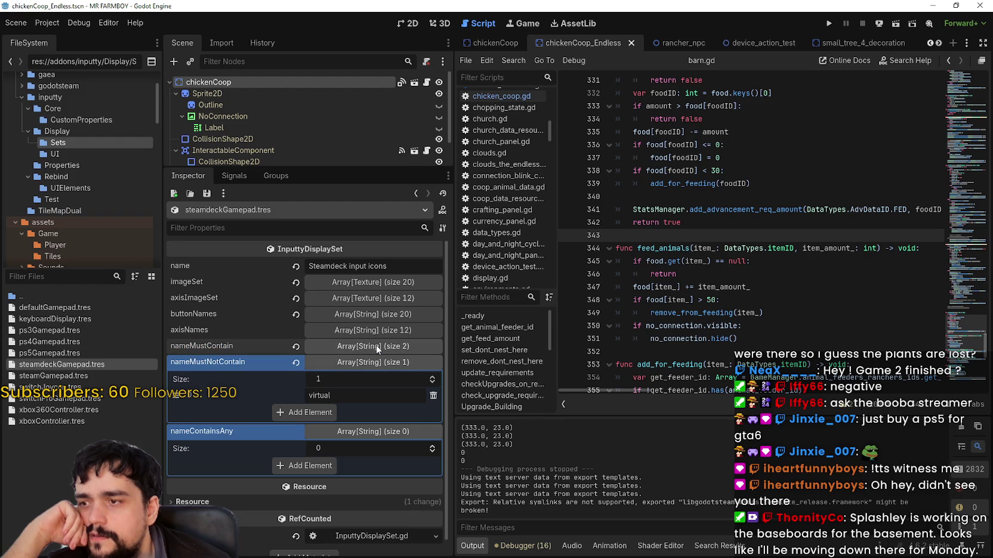
left_click(82, 354)
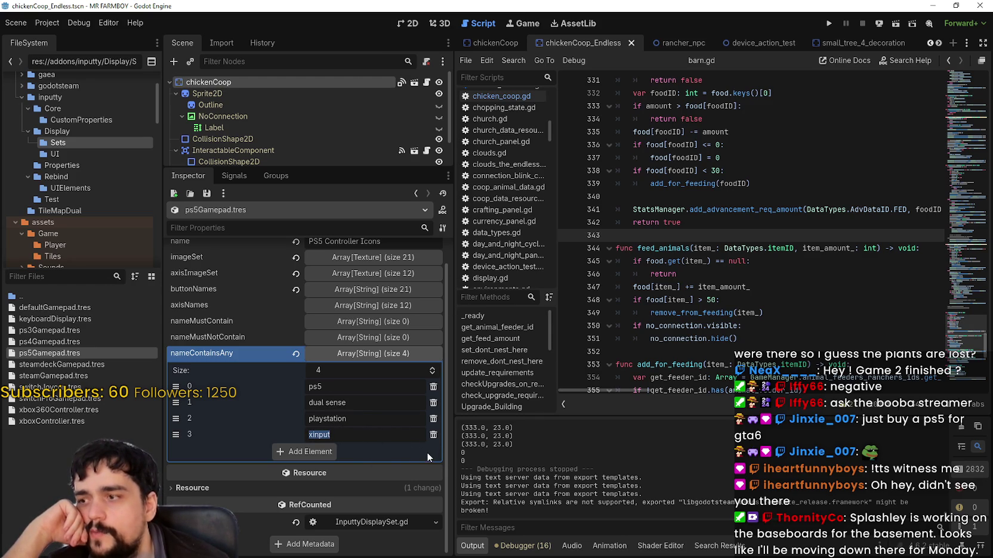
Remove xinput from the PS5 nameContainsAny list, save, and compare the PS4 and PS3 icon sets.
left_click(431, 436)
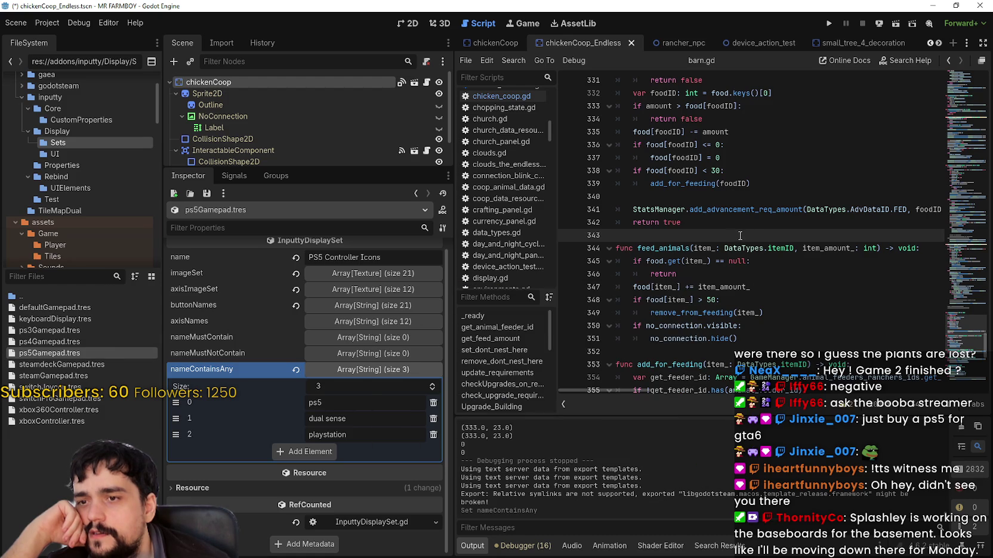
key("ctrl+s")
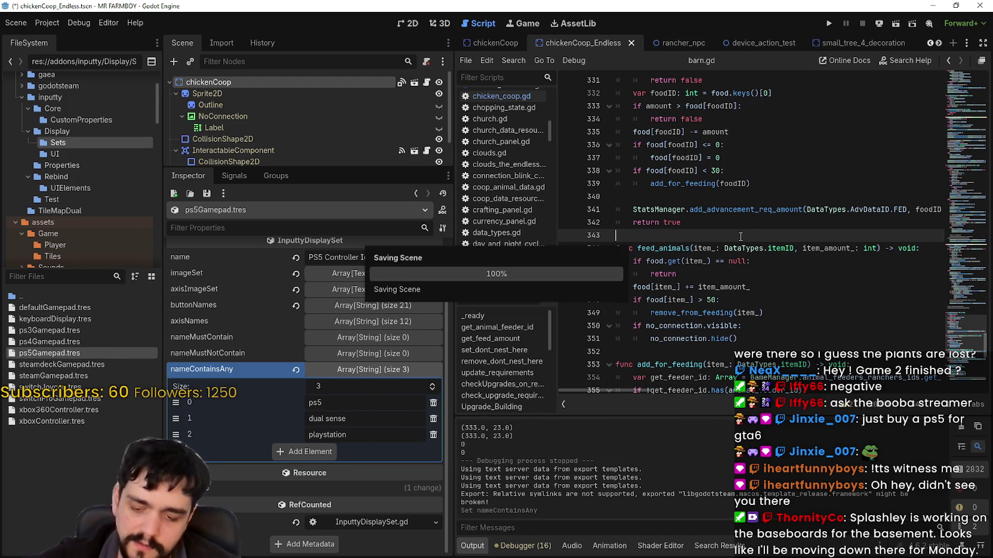
left_click(71, 341)
left_click(77, 331)
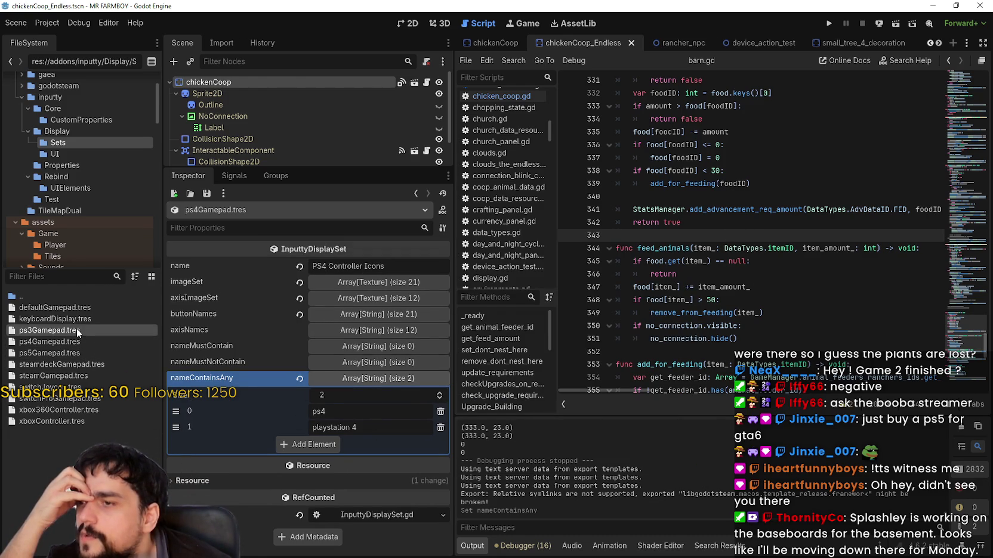
left_click(69, 345)
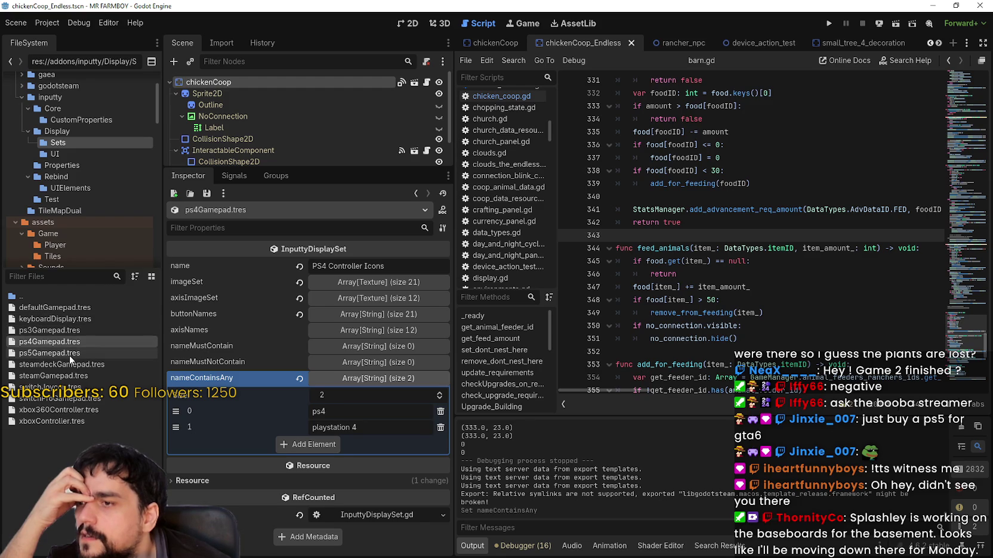
Recheck the PS5 icon set's name list, then bring up Help > Search Help.
left_click(69, 353)
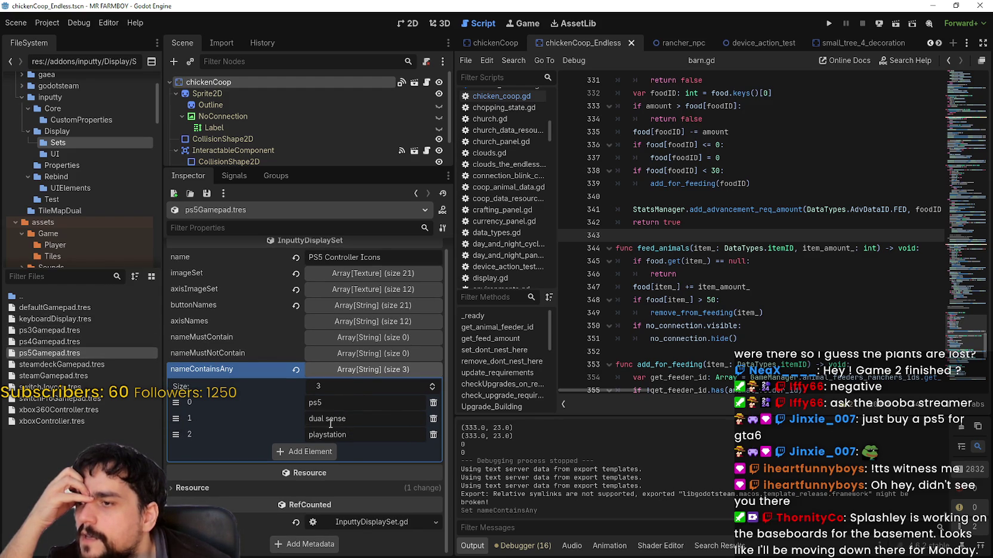
left_click(135, 23)
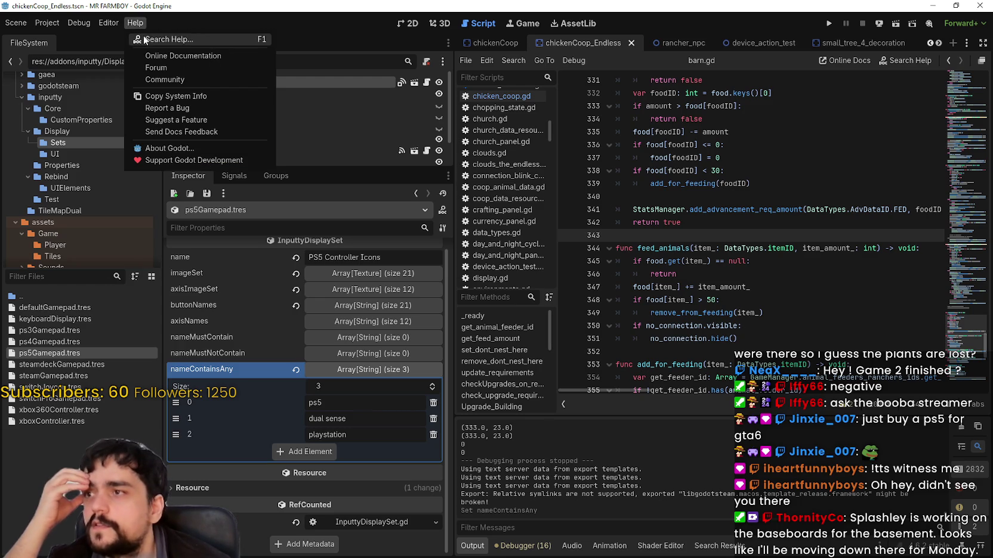
left_click(166, 39)
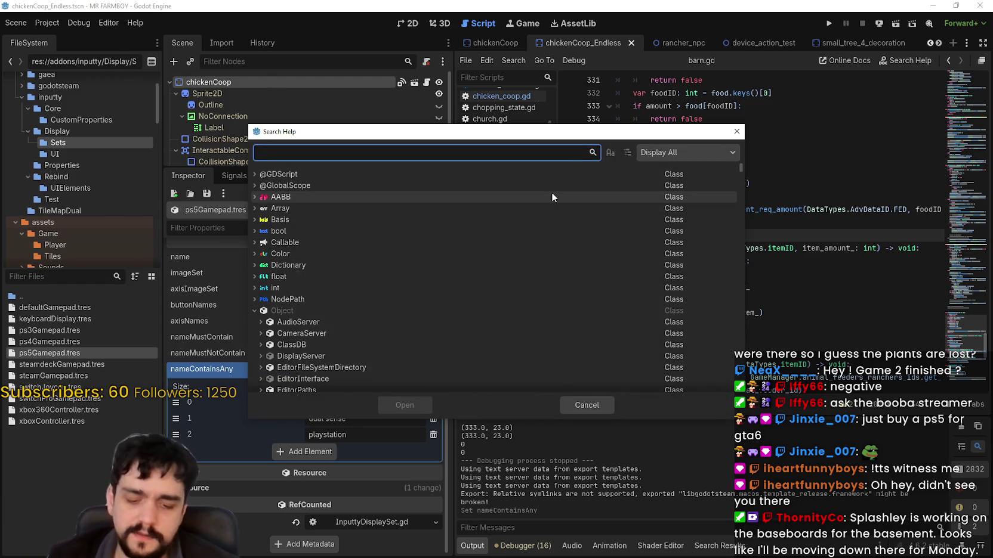
Search help for 'playstati', open the Steam class docs, and select INPUT_CONFIGURATION_ENABLE_TYPE_SWITCH.
type("playe")
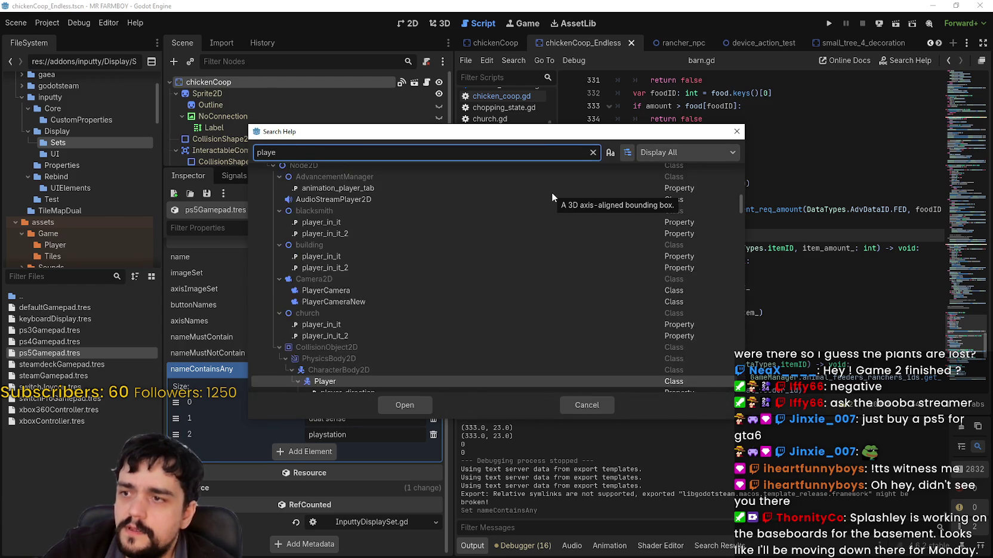
key("BackSpace")
type("stati")
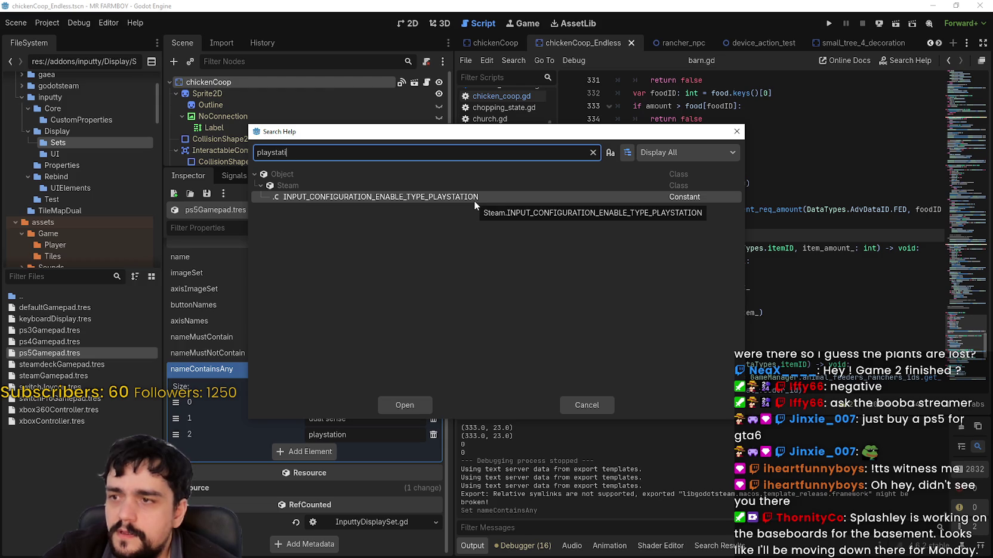
left_click(405, 403)
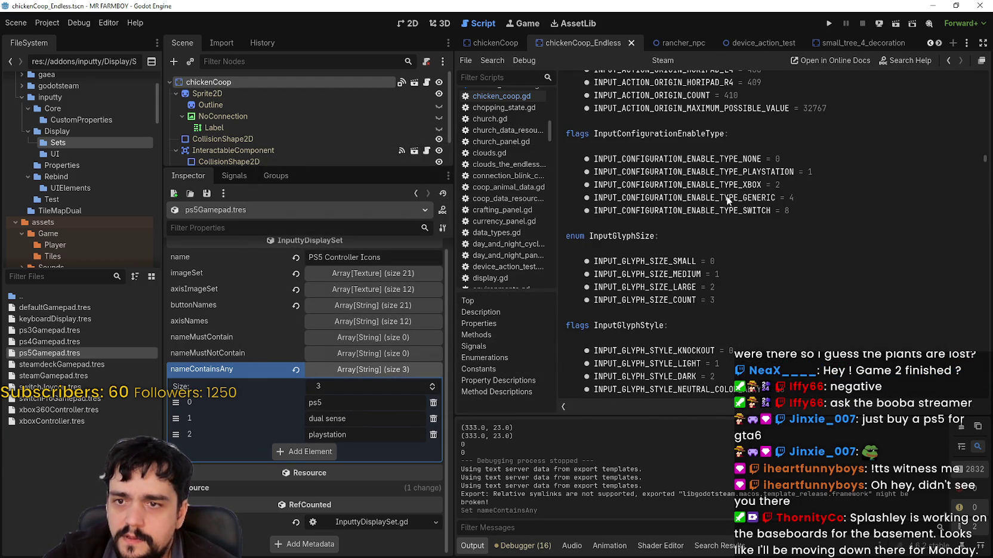
right_click(778, 170)
left_click(754, 173)
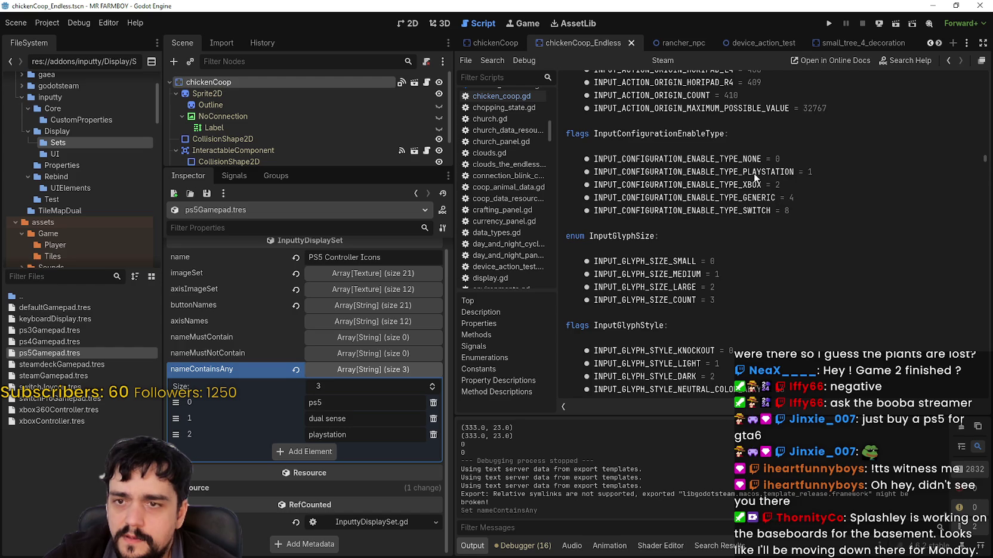
double_click(746, 211)
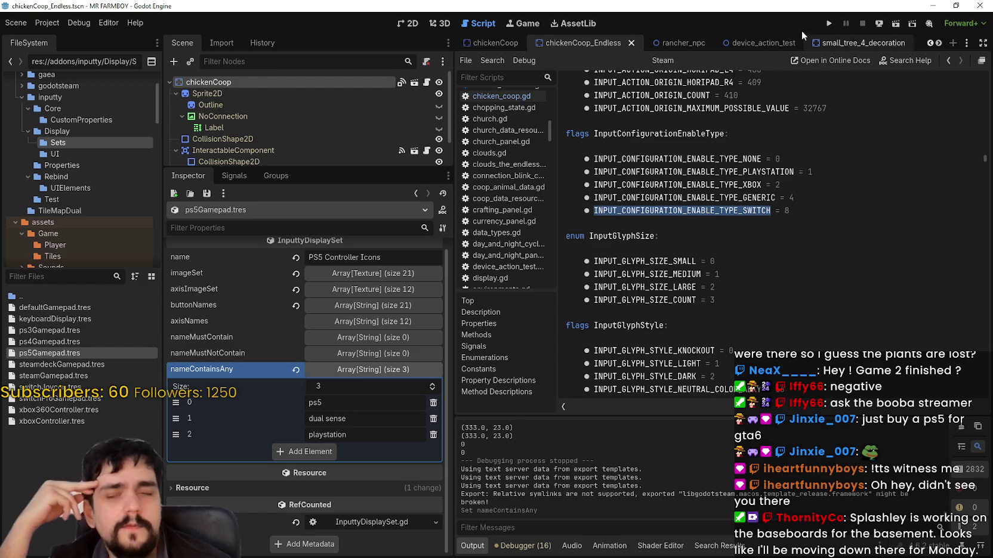
Close the documentation search and browse FileSystem through Display and Properties to the Rebind folder.
left_click(148, 23)
left_click(151, 36)
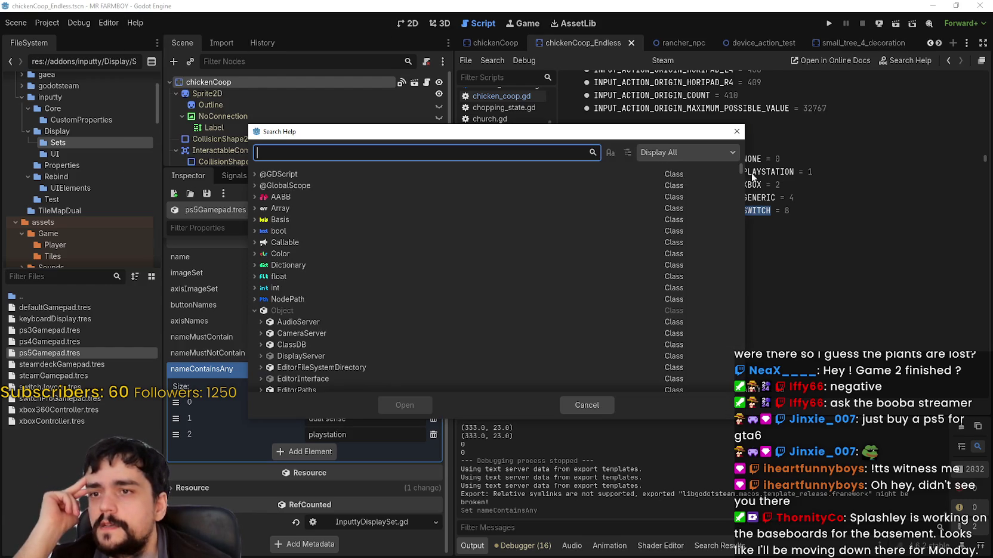
left_click(737, 132)
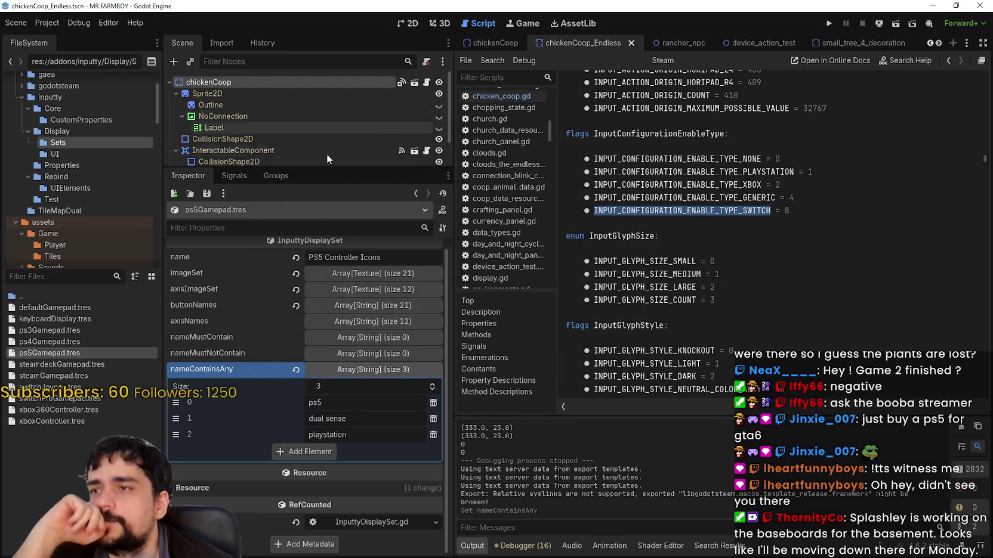
left_click(70, 129)
left_click(70, 167)
left_click(70, 172)
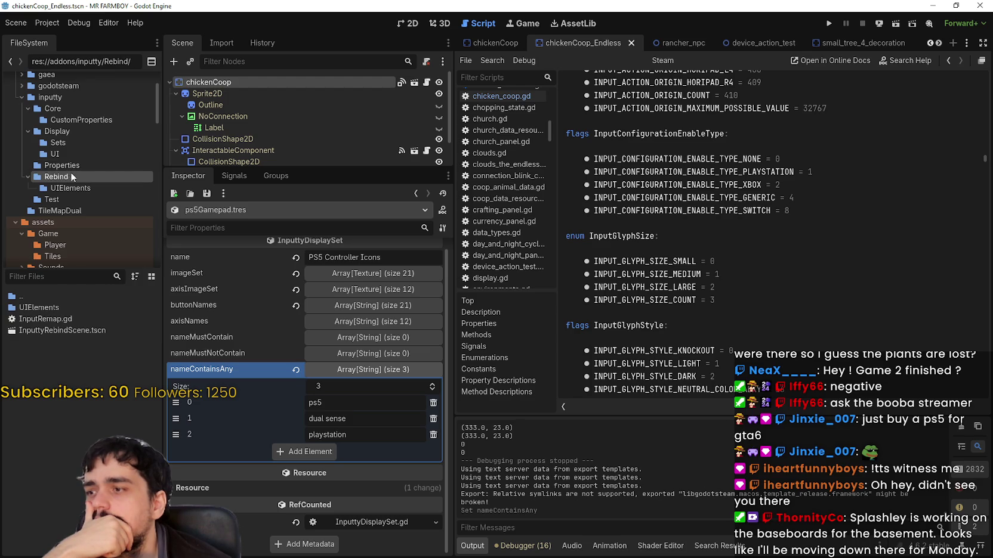
Open InputRemap.gd in the script editor and scroll up through its code.
left_click(72, 316)
double_click(72, 317)
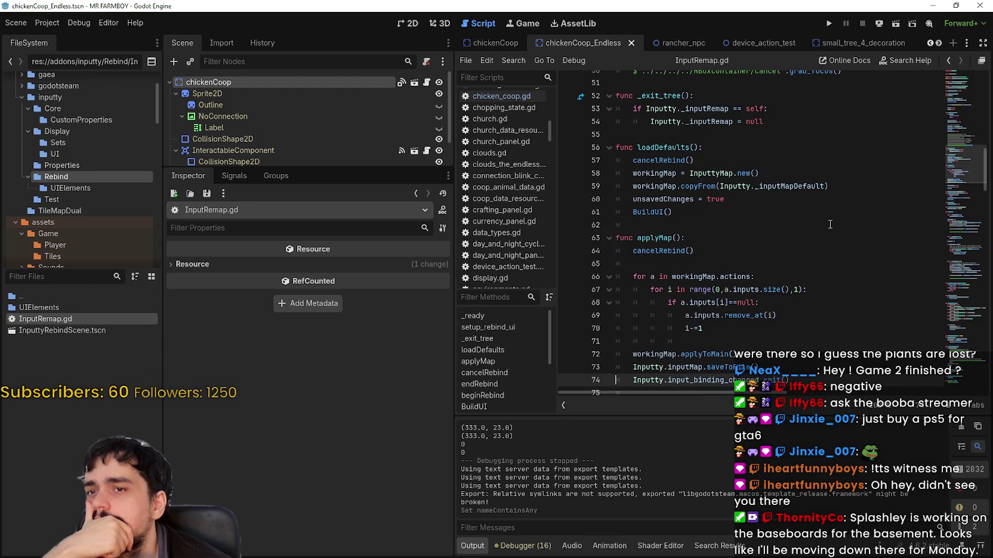
scroll(829, 224, "up", 5)
scroll(948, 96, "up", 10)
mouse_move(949, 88)
left_mouse_down()
mouse_move(929, 288)
mouse_move(947, 237)
mouse_move(943, 323)
left_mouse_up()
scroll(717, 157, "up", 2)
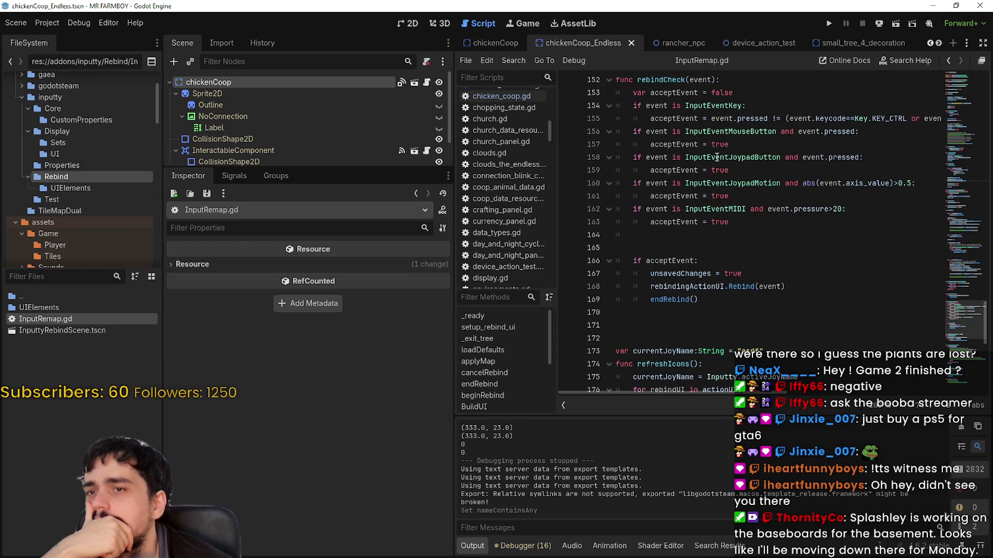
mouse_move(716, 156)
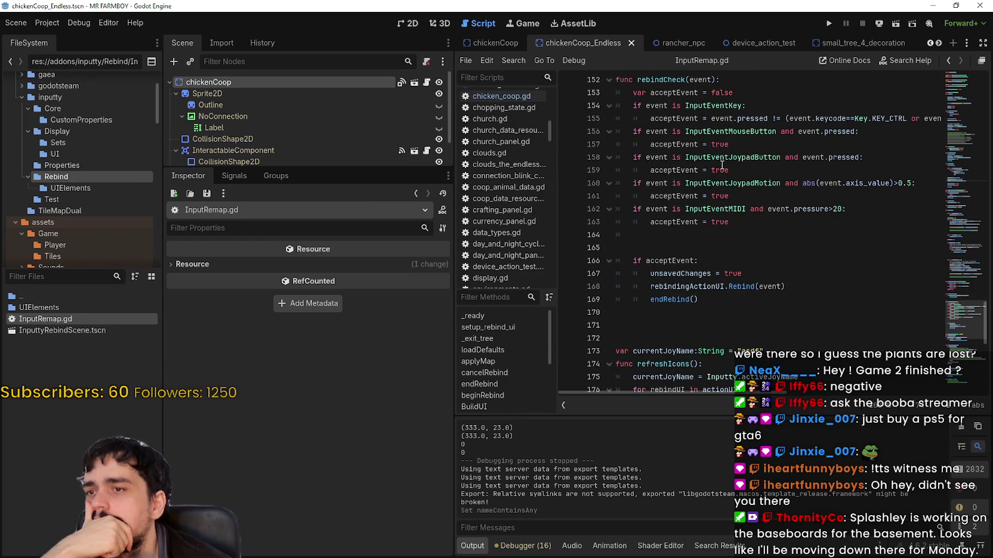
Look up the InputEventJoypadButton documentation from the code's context menu and read it.
right_click(729, 159)
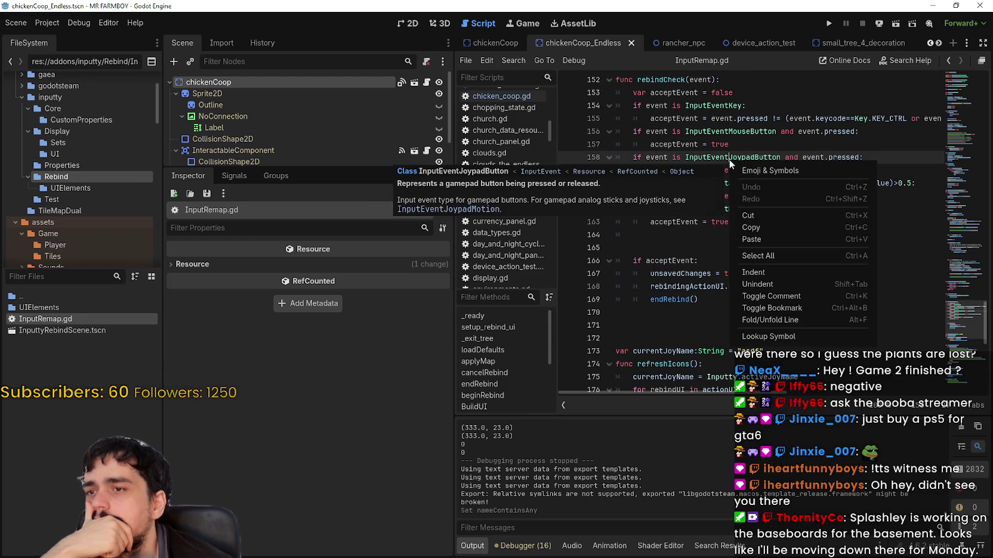
left_click(775, 334)
scroll(715, 262, "down", 3)
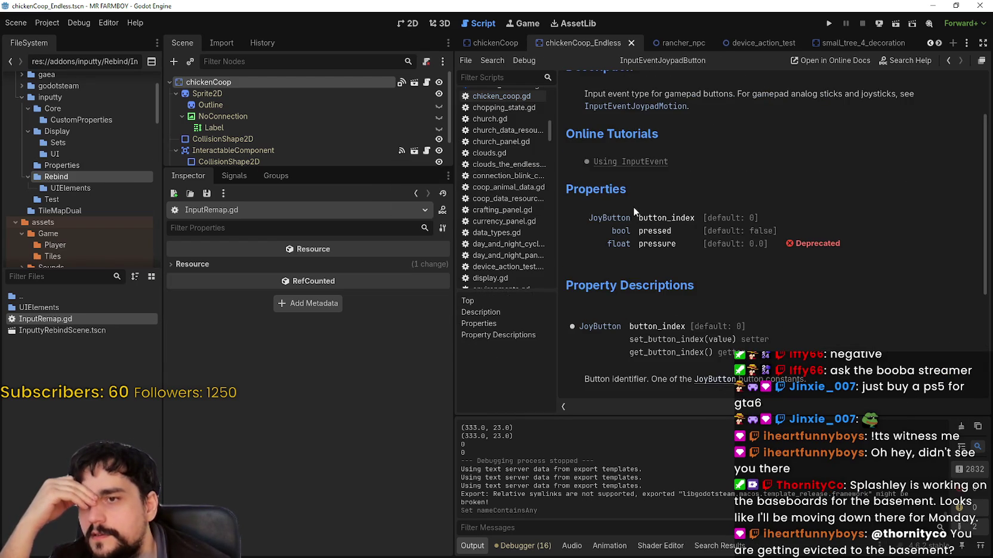
scroll(744, 288, "down", 3)
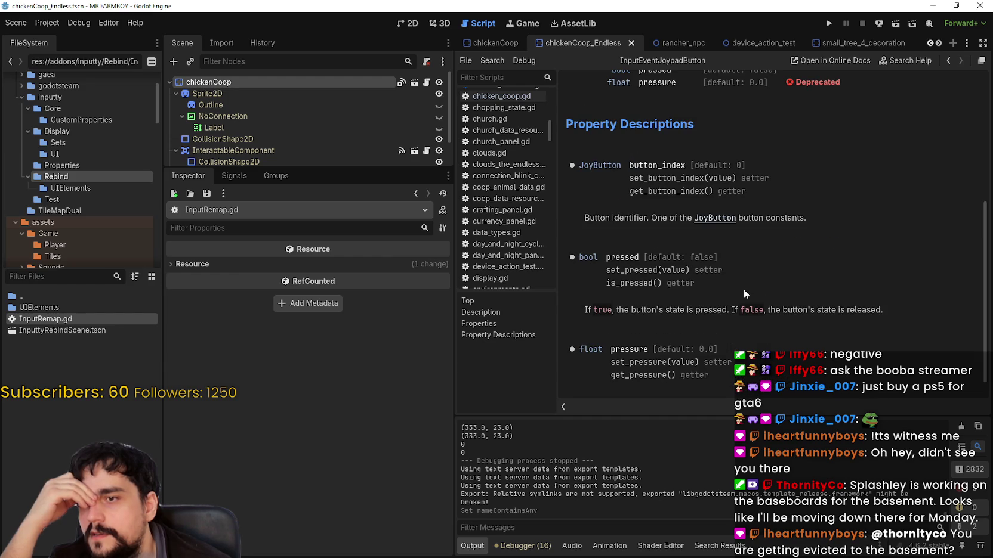
scroll(741, 283, "up", 5)
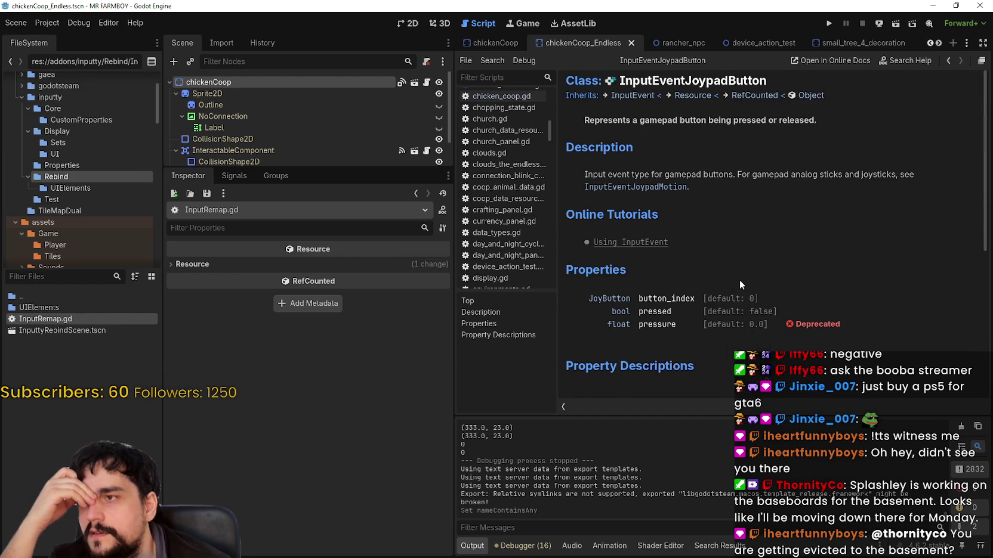
scroll(739, 280, "down", 1)
scroll(662, 255, "down", 2)
scroll(662, 246, "up", 2)
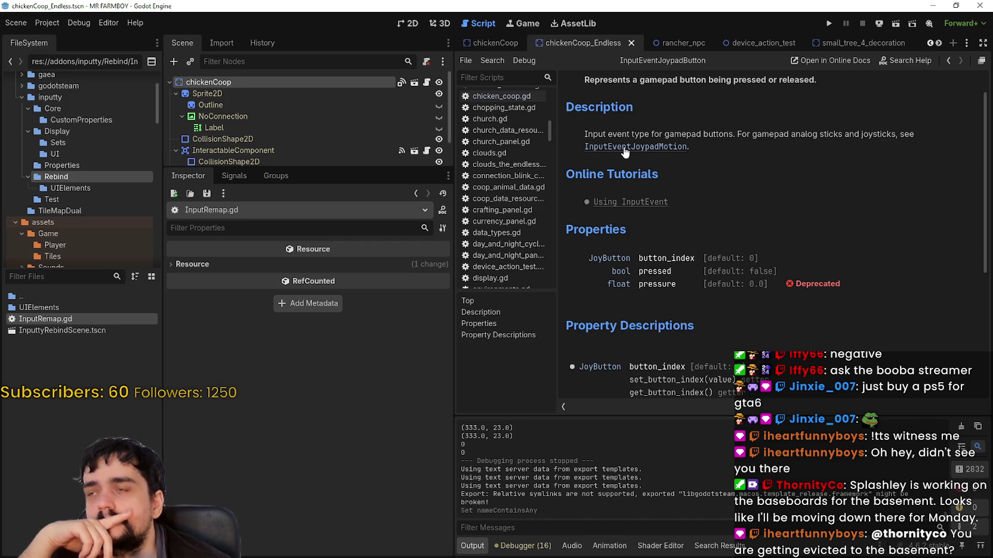
Open the InputEventJoypadMotion docs, then read through the parent InputEvent class page.
left_click(661, 148)
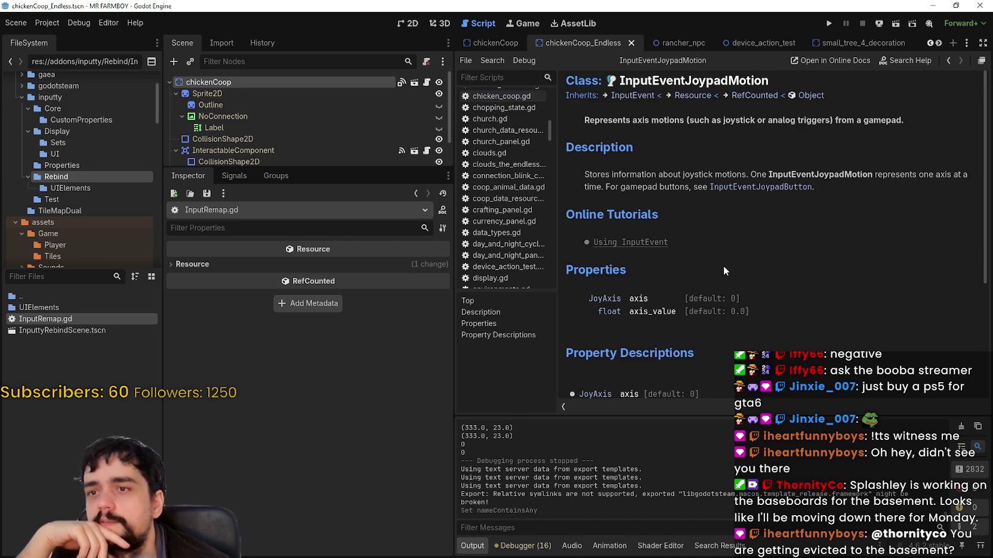
left_click(635, 96)
scroll(692, 274, "down", 3)
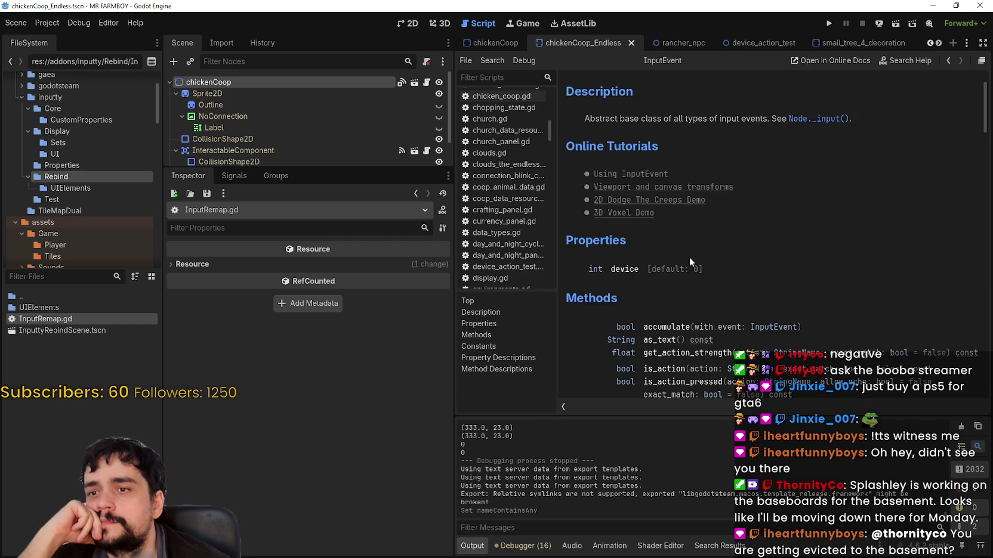
scroll(650, 193, "down", 3)
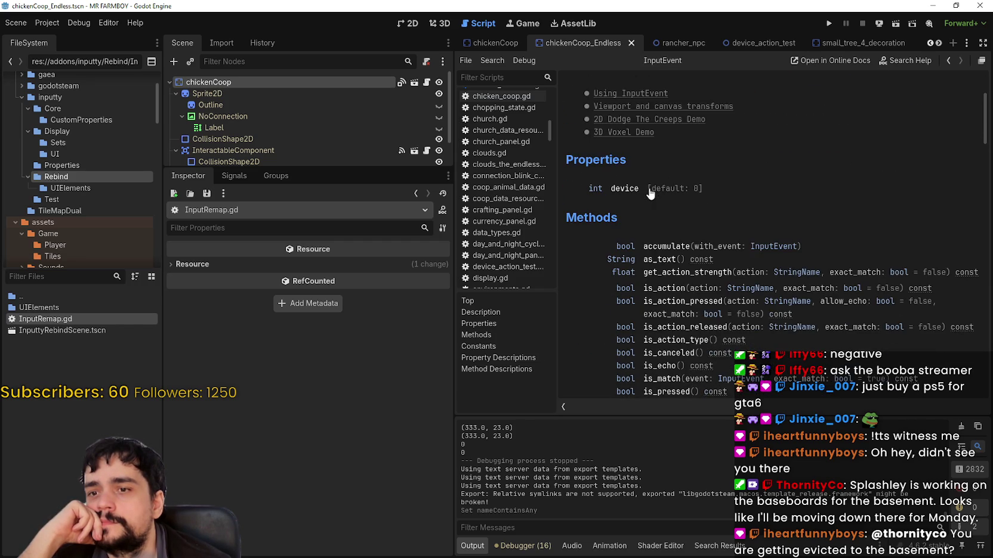
scroll(674, 296, "down", 4)
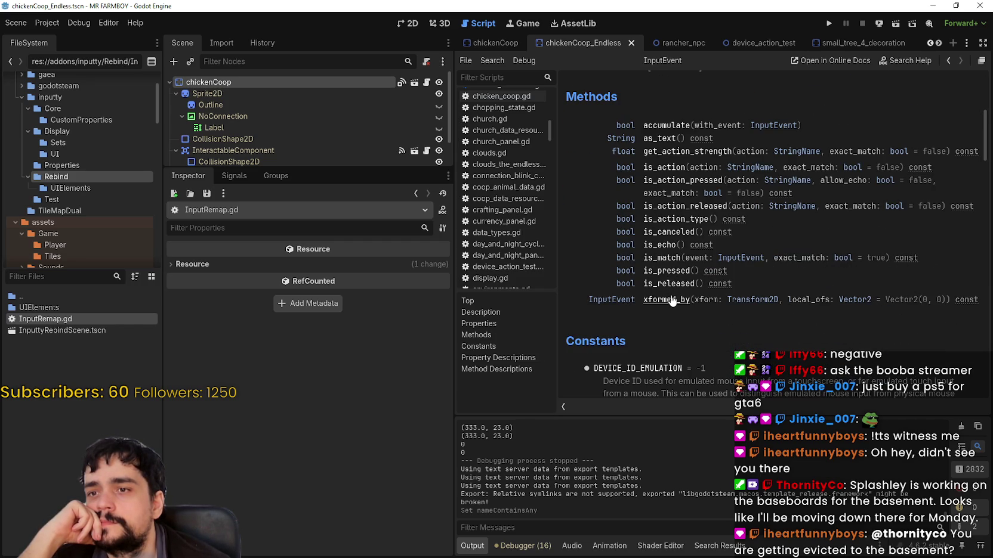
scroll(673, 304, "down", 10)
scroll(646, 236, "down", 2)
scroll(653, 234, "up", 3)
scroll(692, 257, "down", 6)
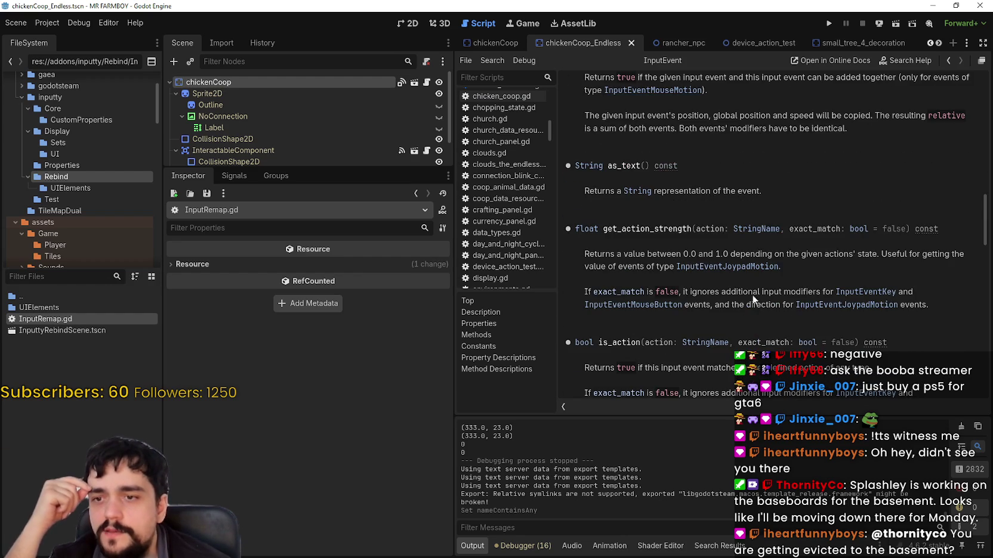
scroll(746, 286, "down", 1)
scroll(778, 300, "down", 1)
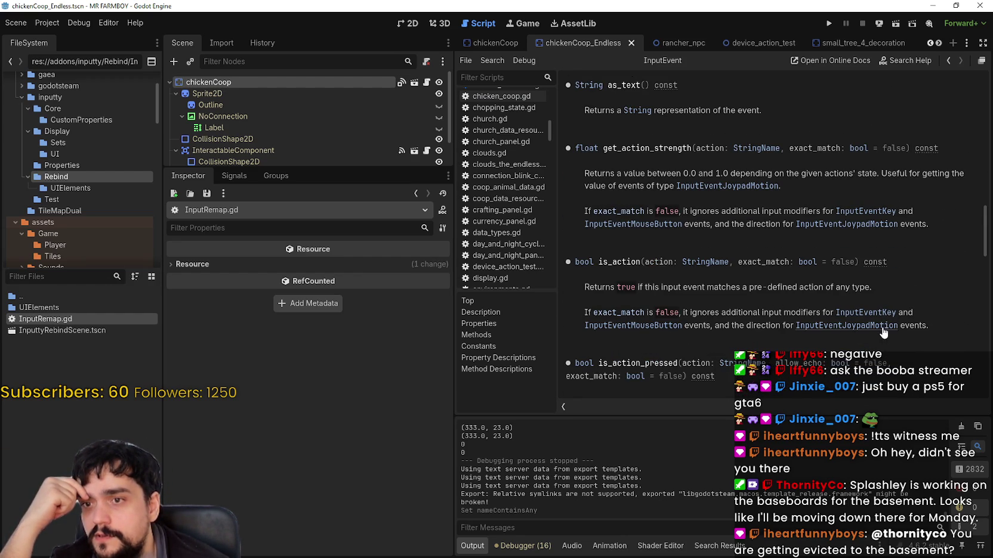
scroll(881, 331, "down", 2)
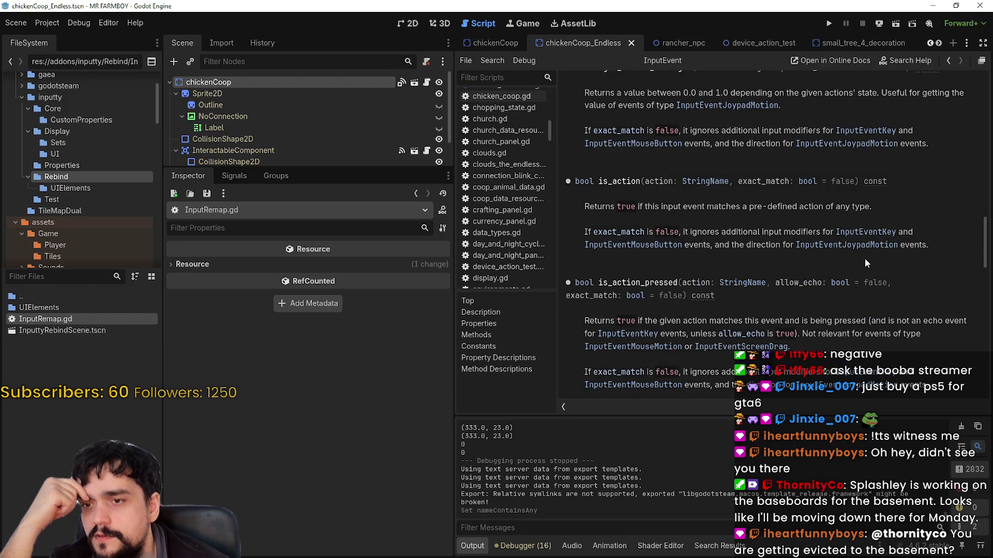
Review InputEventJoypadMotion's properties, return to InputRemap.gd, and select InputEventMouseButton on line 156.
left_click(865, 246)
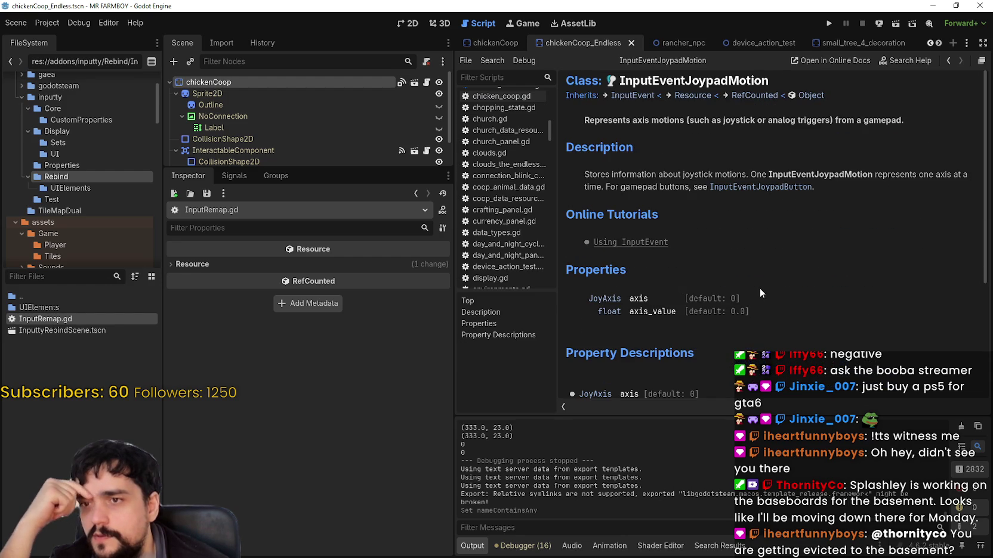
scroll(760, 289, "down", 5)
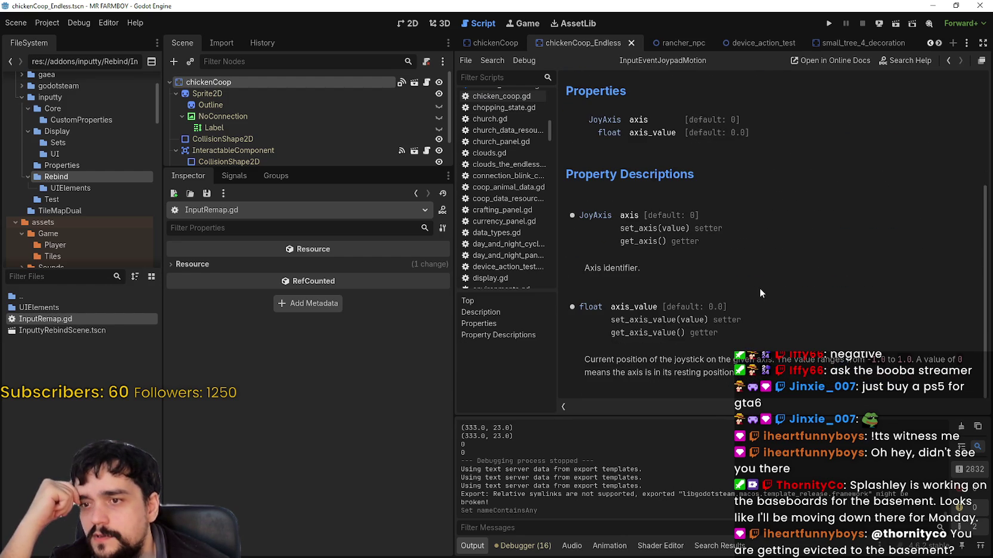
double_click(36, 320)
scroll(698, 232, "up", 2)
double_click(726, 209)
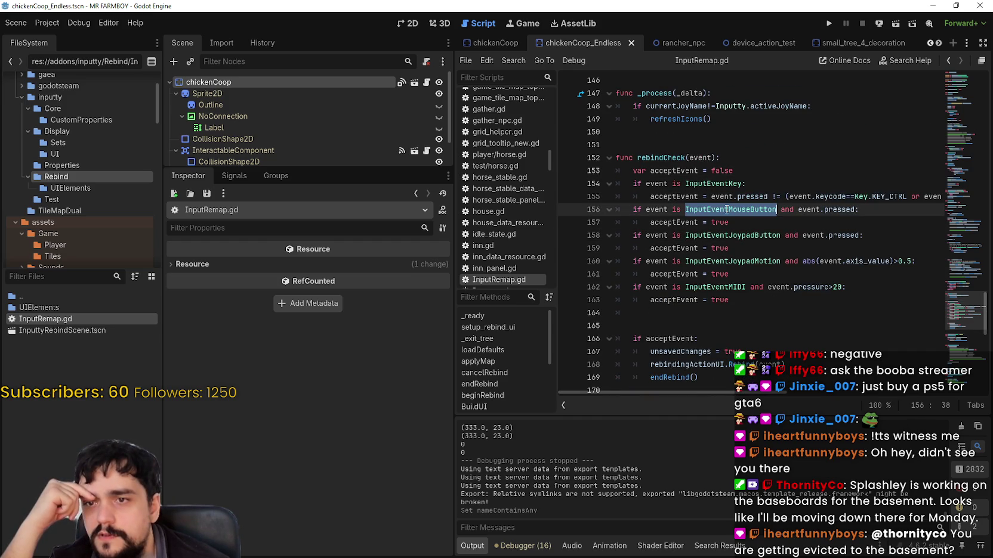
Move to line 161 in InputRemap.gd and scroll through the surrounding code.
left_click(765, 275)
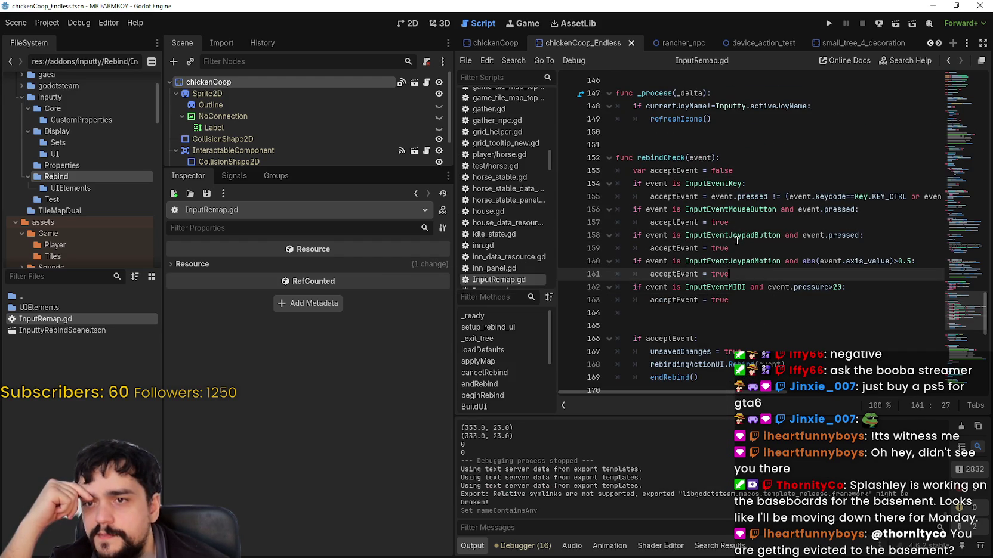
mouse_move(737, 240)
scroll(788, 238, "up", 6)
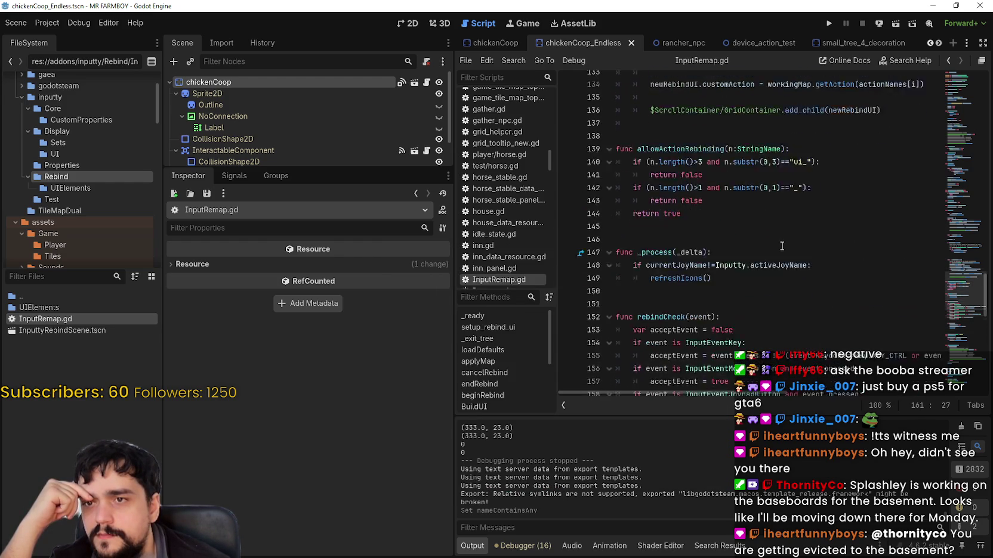
mouse_move(955, 282)
left_mouse_down()
mouse_move(948, 81)
mouse_move(911, 331)
mouse_move(927, 363)
left_mouse_up()
Open Inputty.gd from the inputty addon folder and inspect its class name tooltips.
left_click(63, 102)
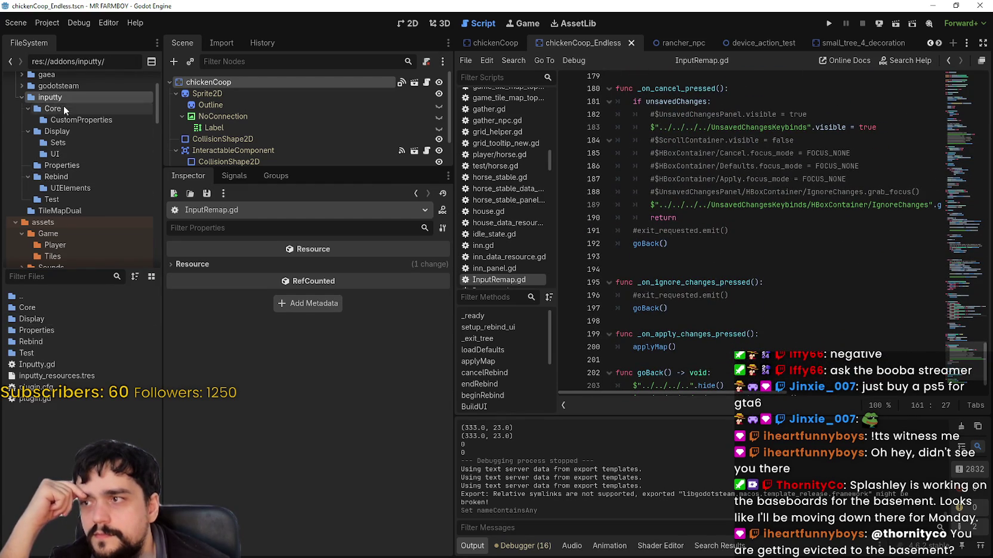
left_click(59, 365)
double_click(64, 363)
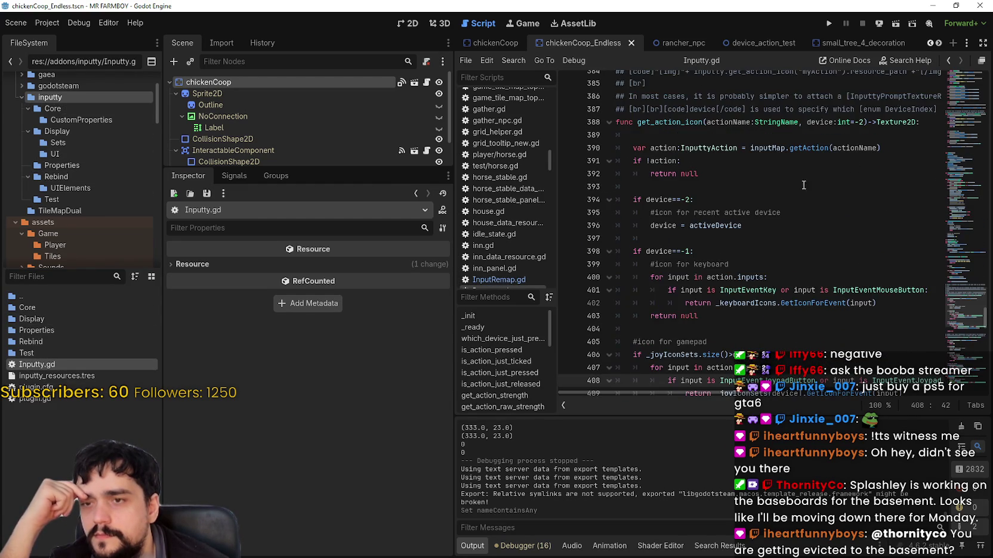
scroll(776, 273, "down", 2)
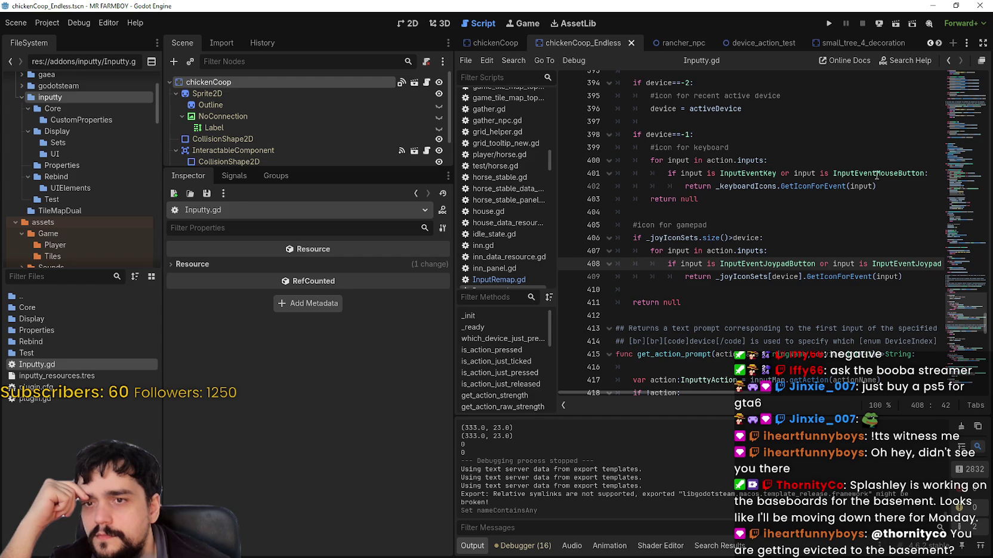
mouse_move(890, 291)
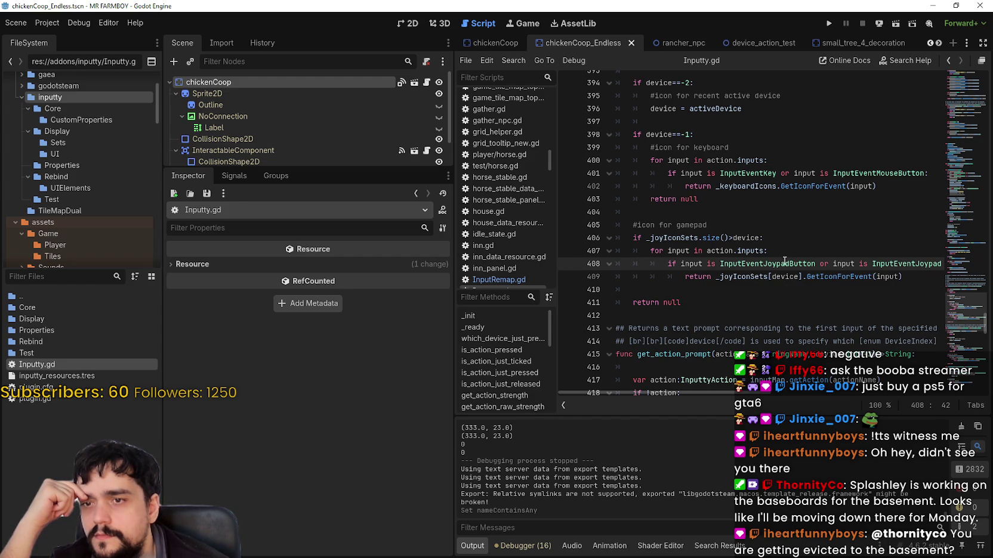
mouse_move(783, 266)
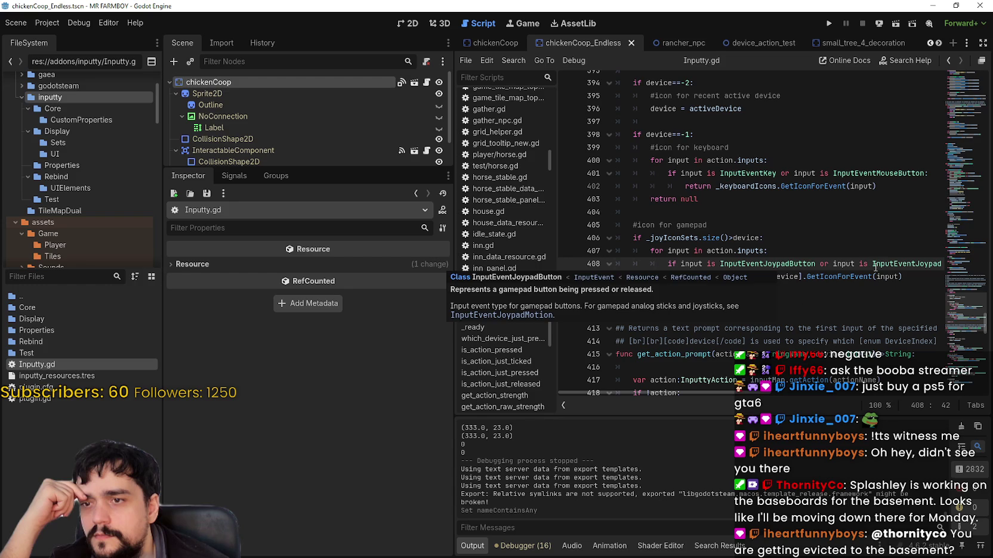
mouse_move(889, 265)
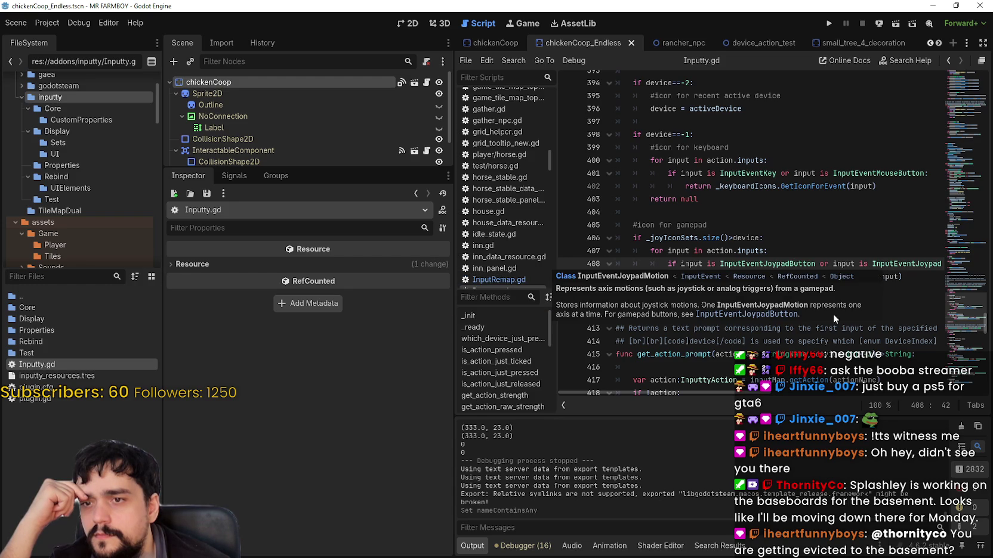
Read the InputEventJoypadButton reference page, then reopen Inputty.gd and scroll down.
left_click(736, 315)
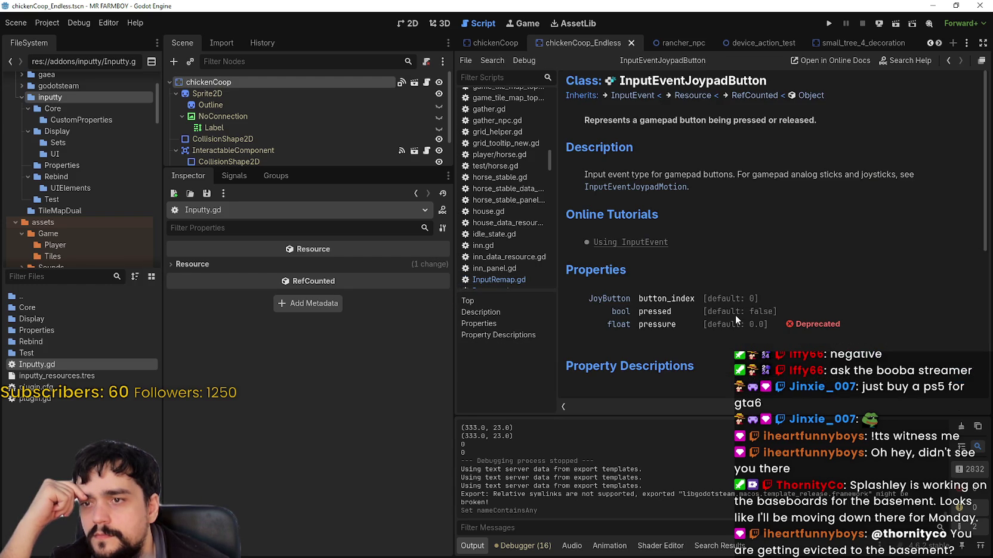
scroll(700, 268, "down", 5)
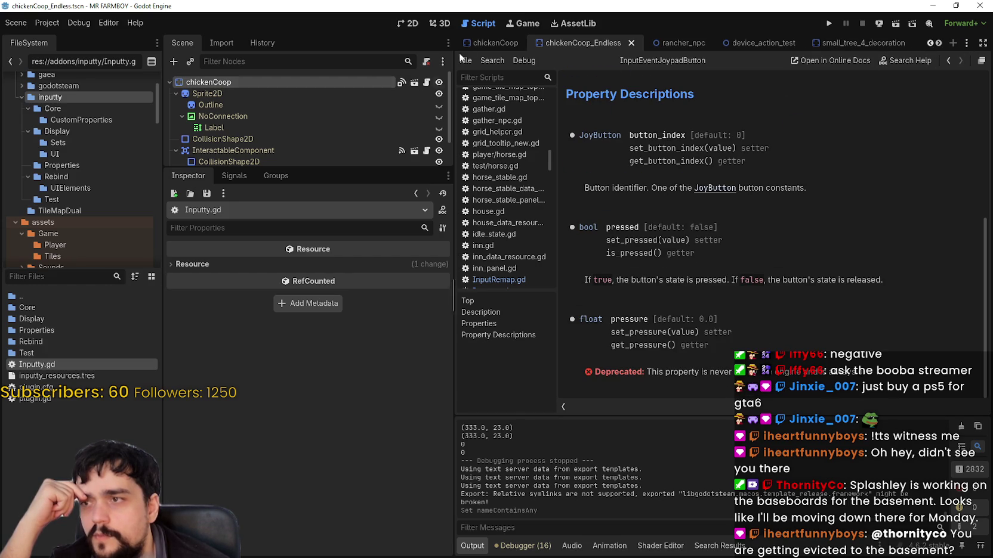
double_click(111, 364)
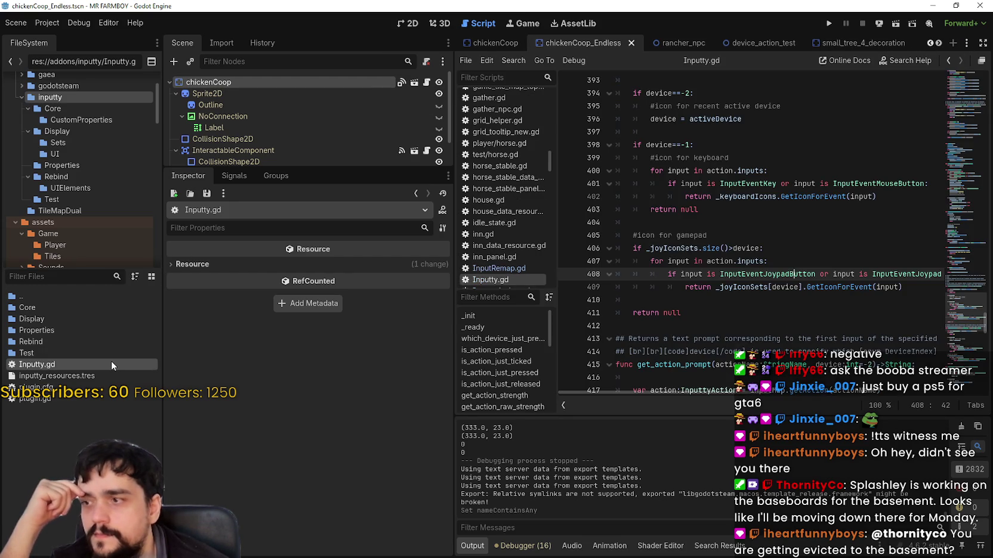
scroll(772, 338, "down", 2)
scroll(772, 338, "down", 2)
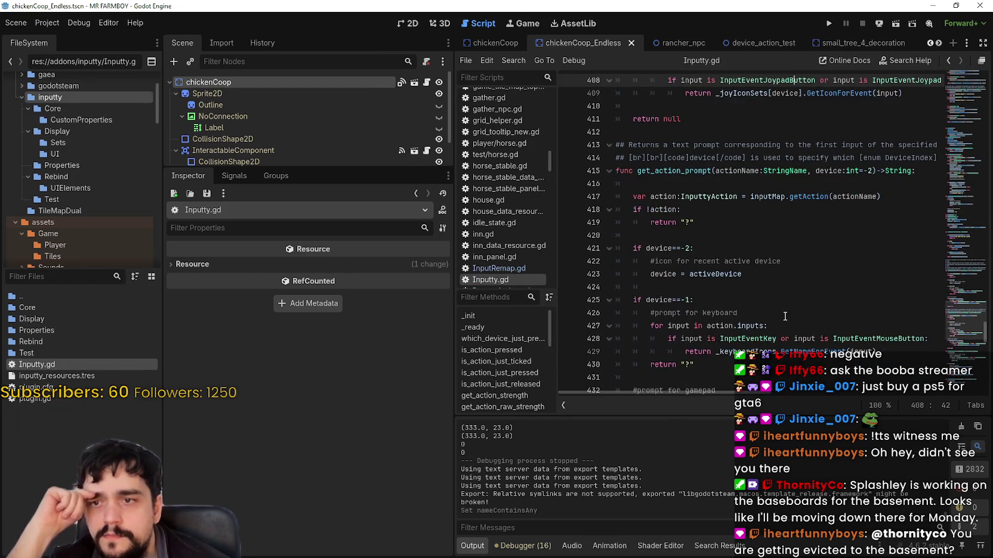
scroll(930, 300, "down", 3)
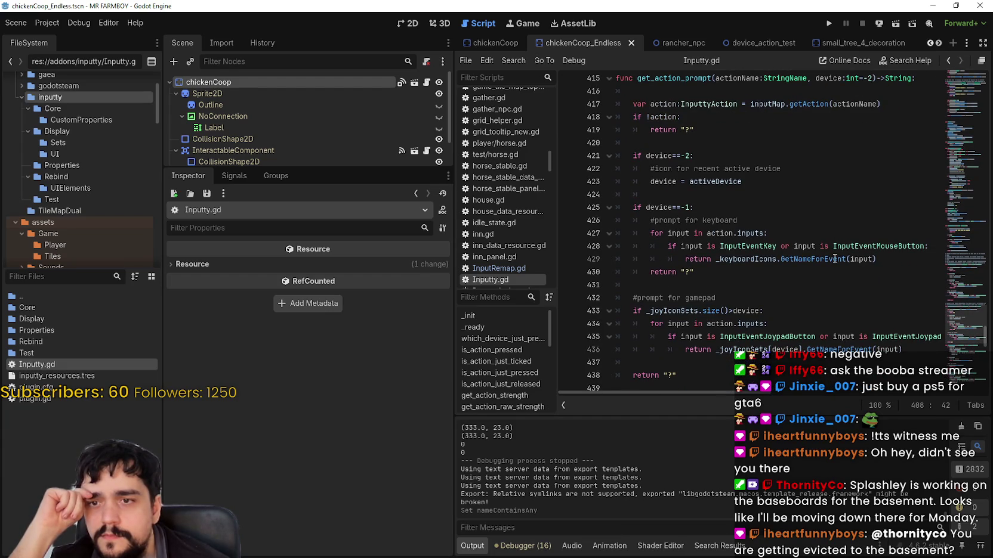
Review Inputty.gd's gamepad icon and prompt code around line 444.
mouse_move(834, 259)
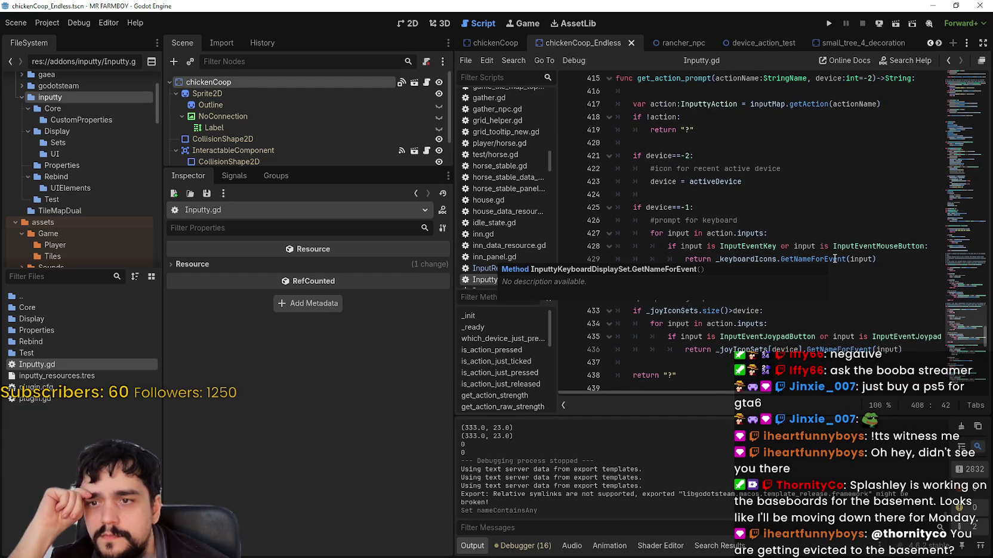
scroll(834, 258, "down", 5)
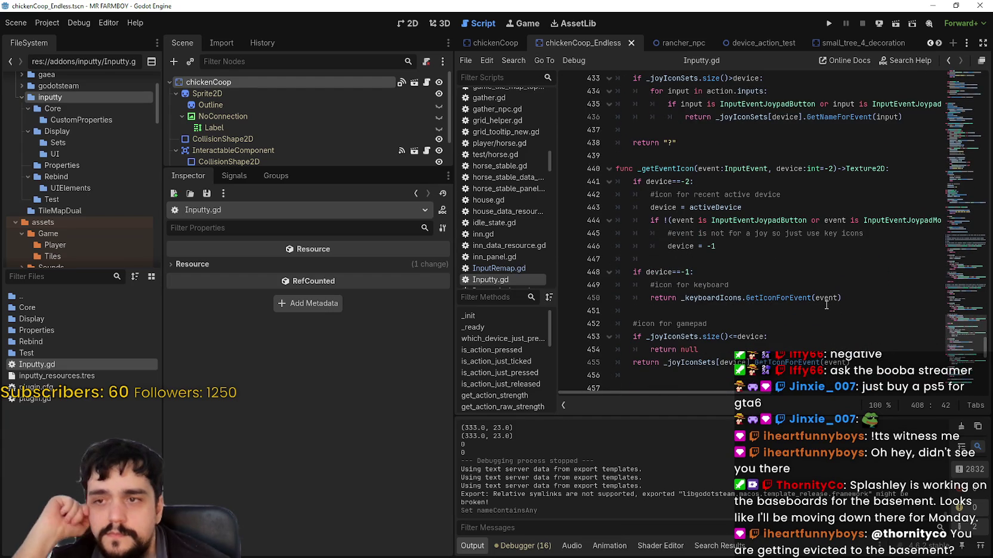
scroll(823, 238, "down", 1)
scroll(822, 173, "up", 1)
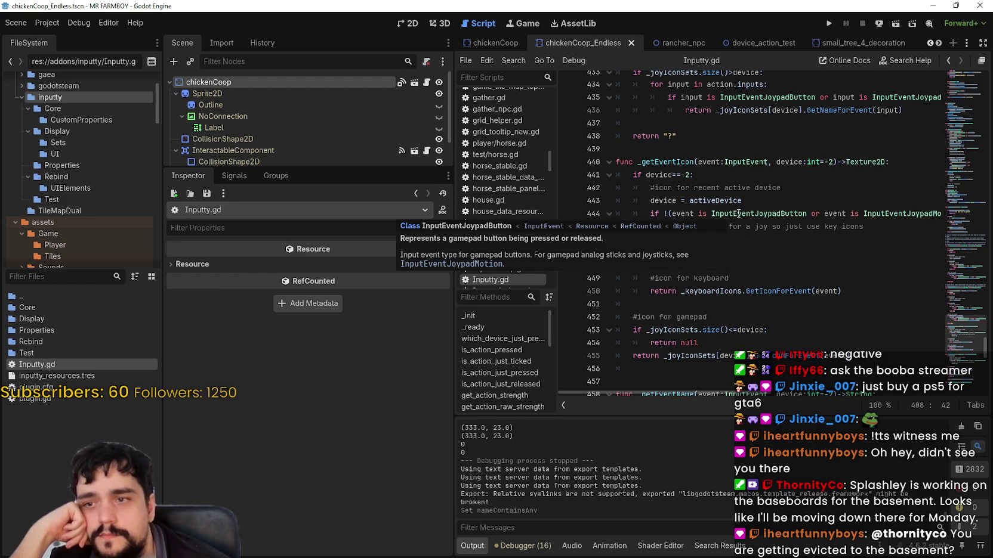
right_click(917, 213)
key("Escape")
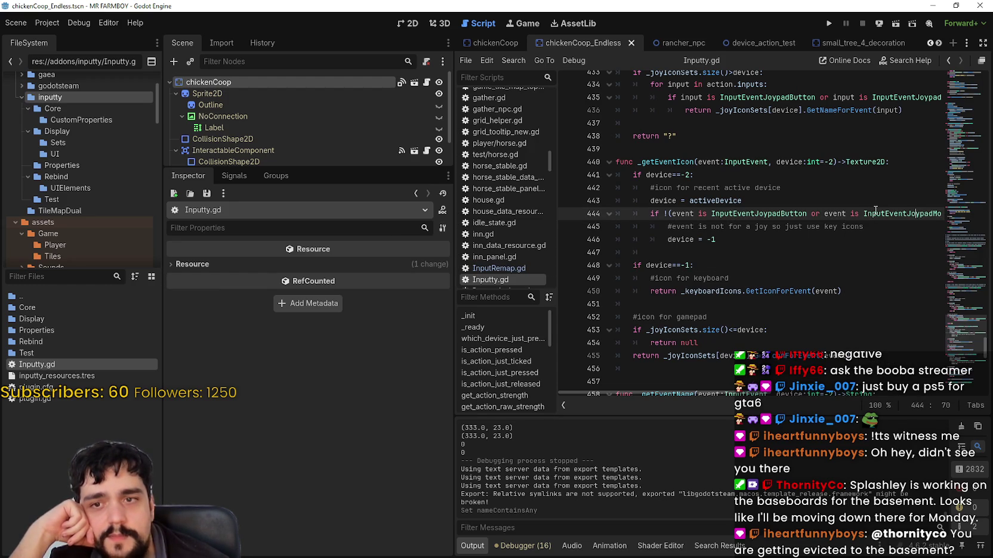
mouse_move(875, 210)
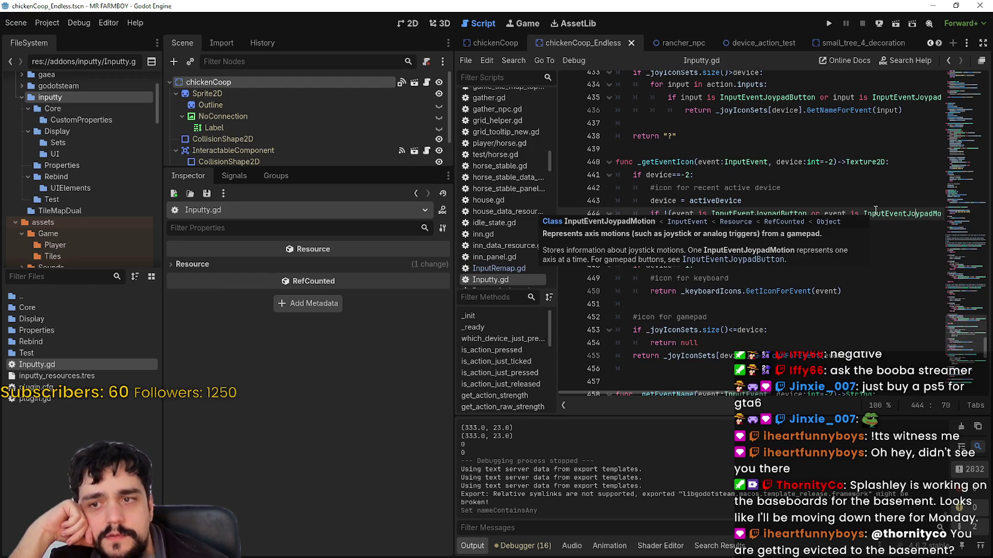
Scroll to _shortDisplayString and study its joypad "B" button and "A" axis strings.
scroll(835, 322, "down", 8)
scroll(836, 321, "down", 6)
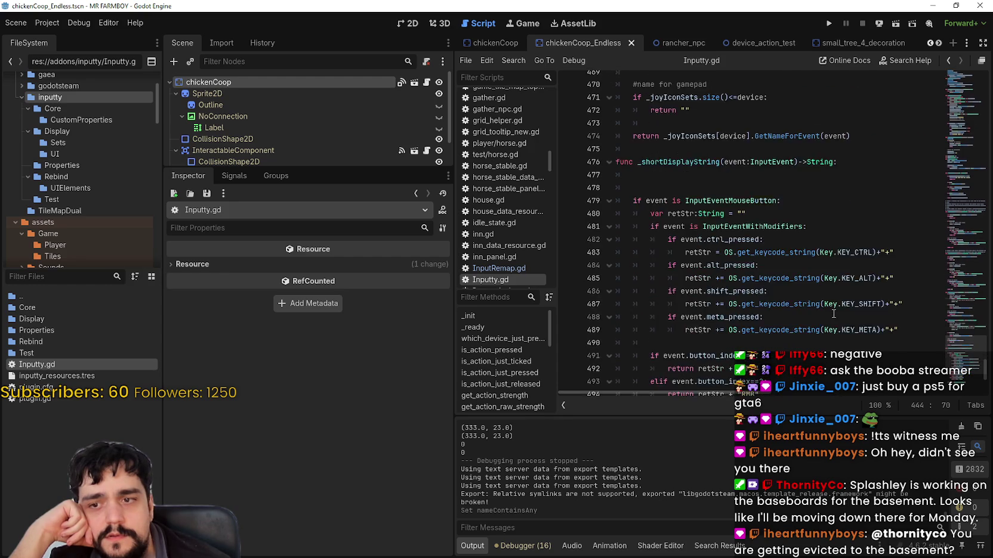
scroll(831, 310, "down", 4)
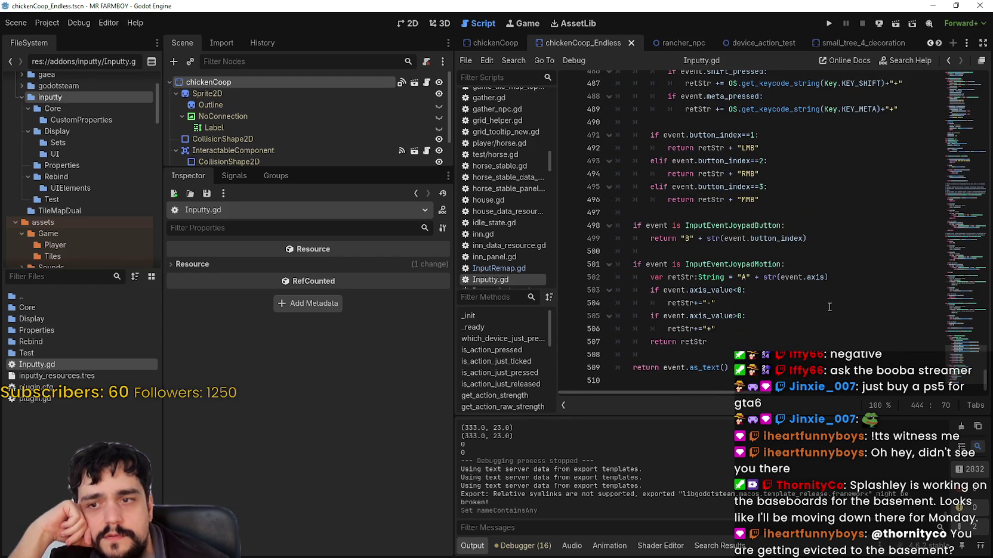
mouse_move(745, 266)
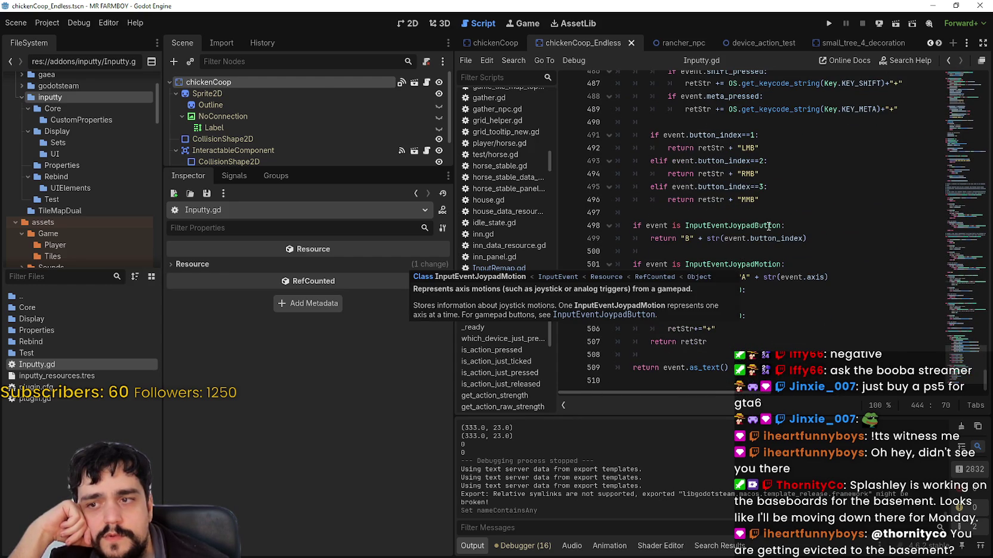
mouse_move(740, 225)
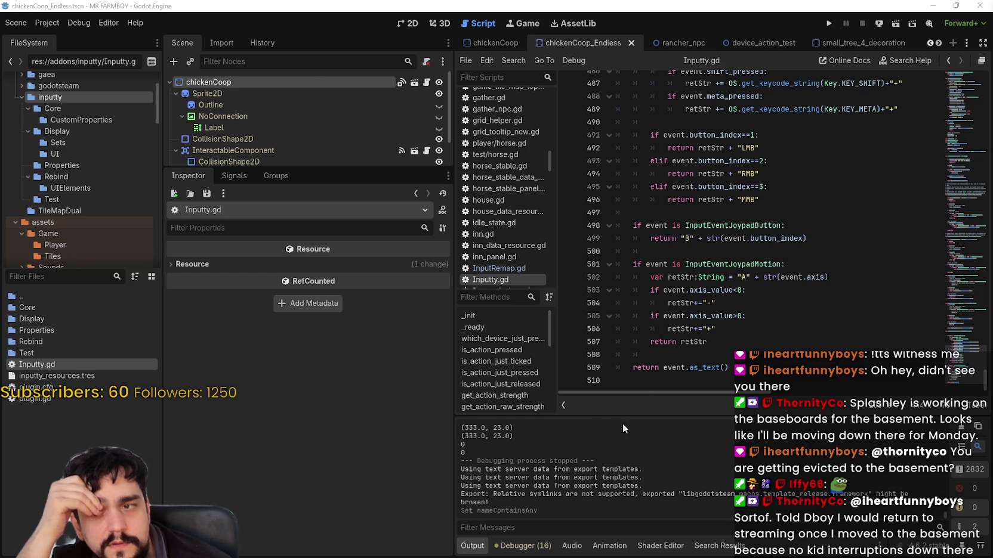
mouse_move(697, 346)
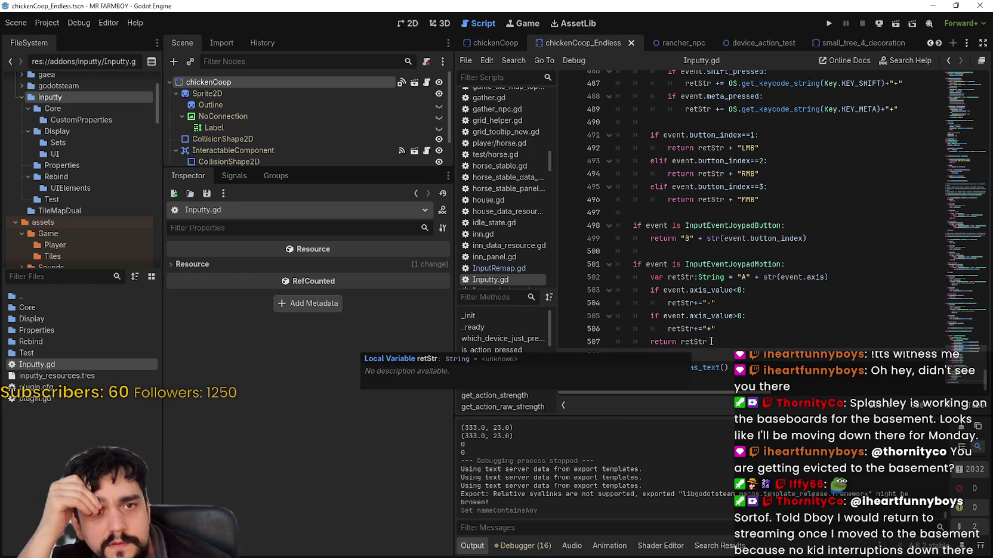
left_click(135, 24)
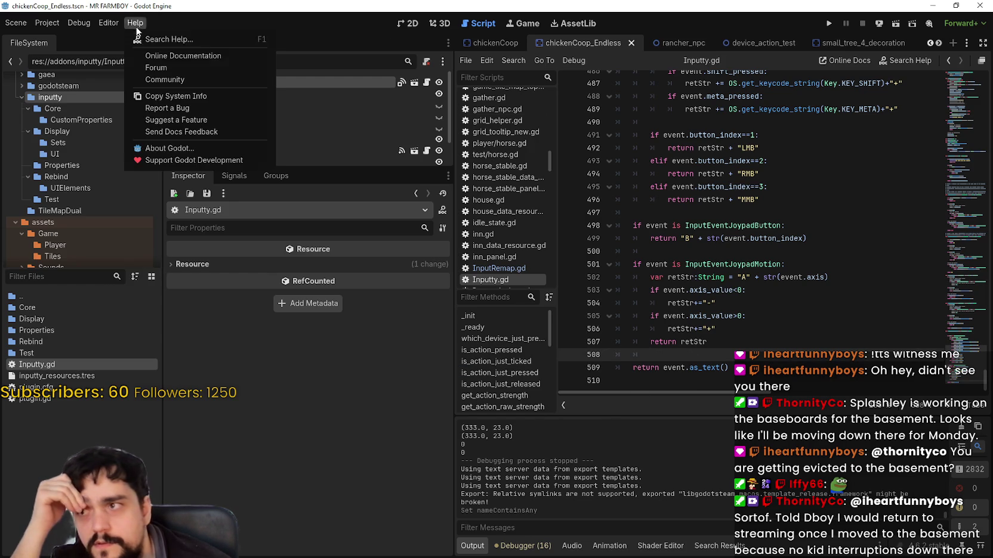
Search the class reference for 'Get_Control', then switch to the browser's controller docs page.
left_click(170, 40)
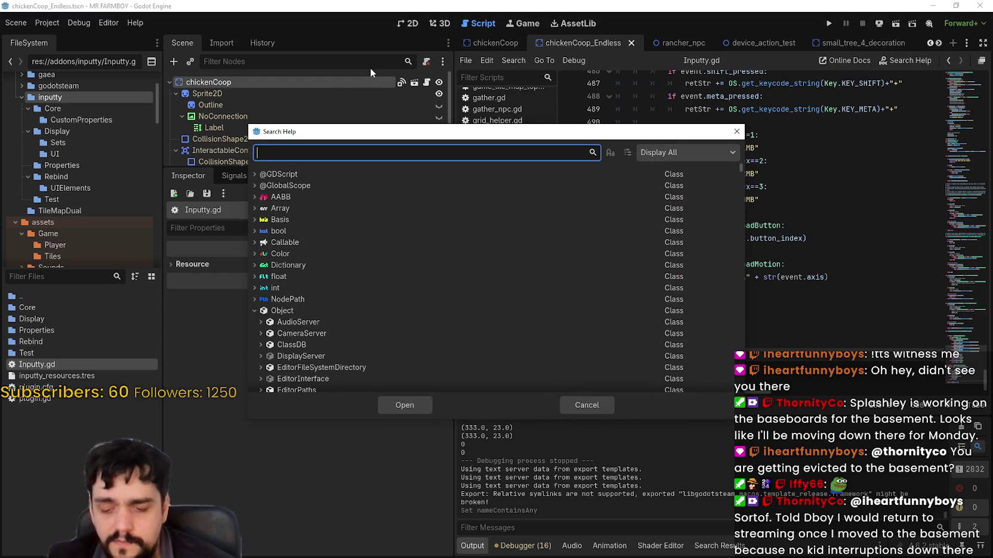
type("G")
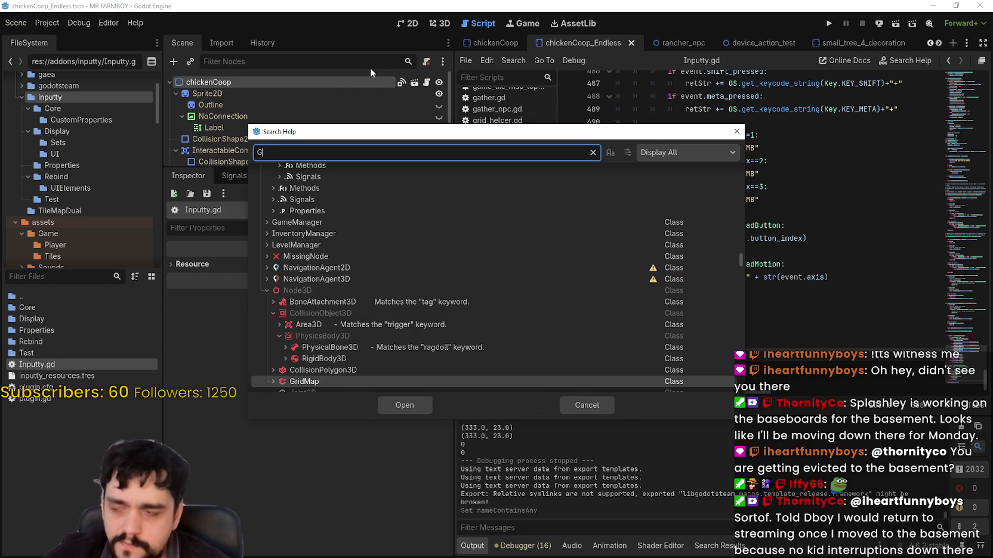
type("et_Control")
key("BackSpace")
key("BackSpace")
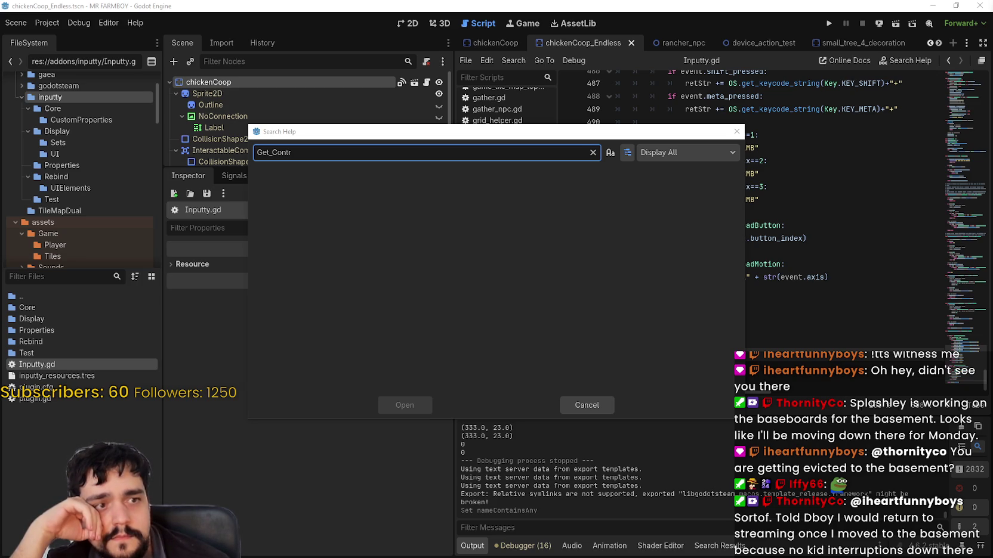
key("alt+Tab")
scroll(711, 296, "down", 3)
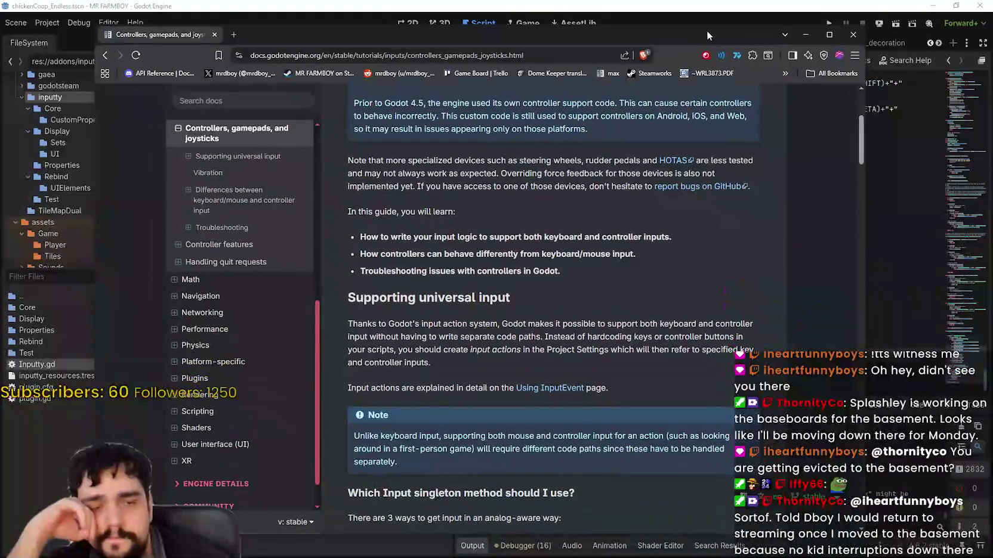
Read from Supporting universal input through vibration, dead zones and window focus to Troubleshooting.
scroll(709, 294, "up", 2)
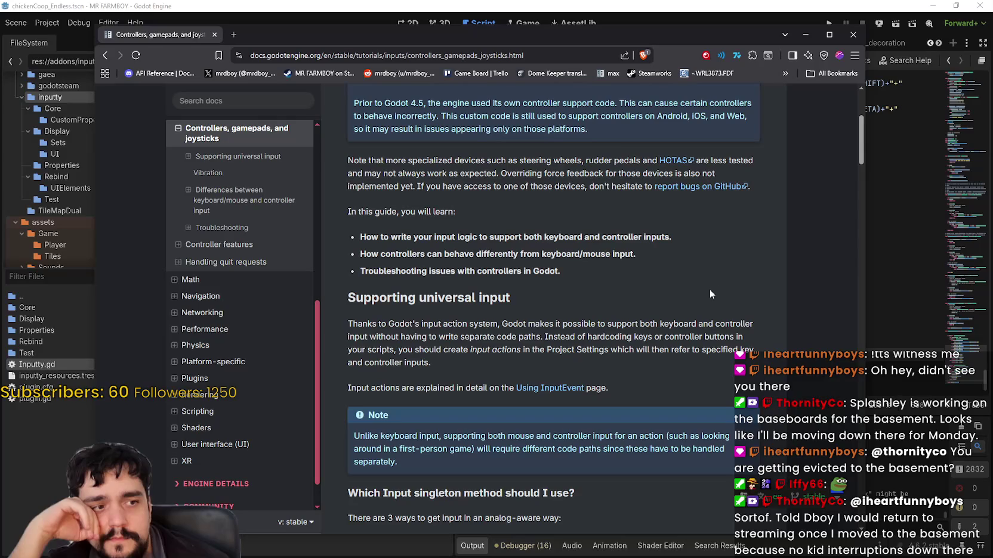
scroll(719, 283, "up", 3)
scroll(719, 279, "down", 6)
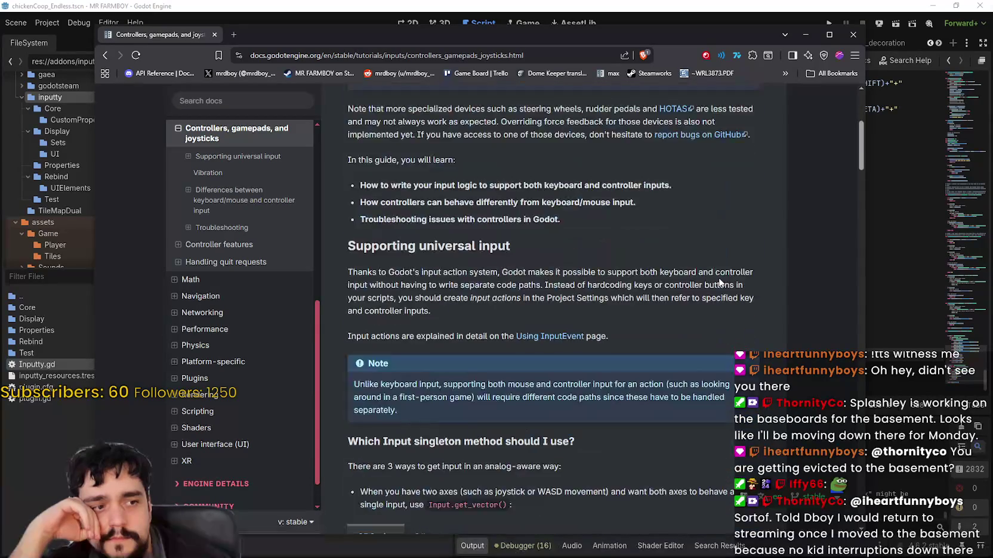
scroll(719, 279, "down", 5)
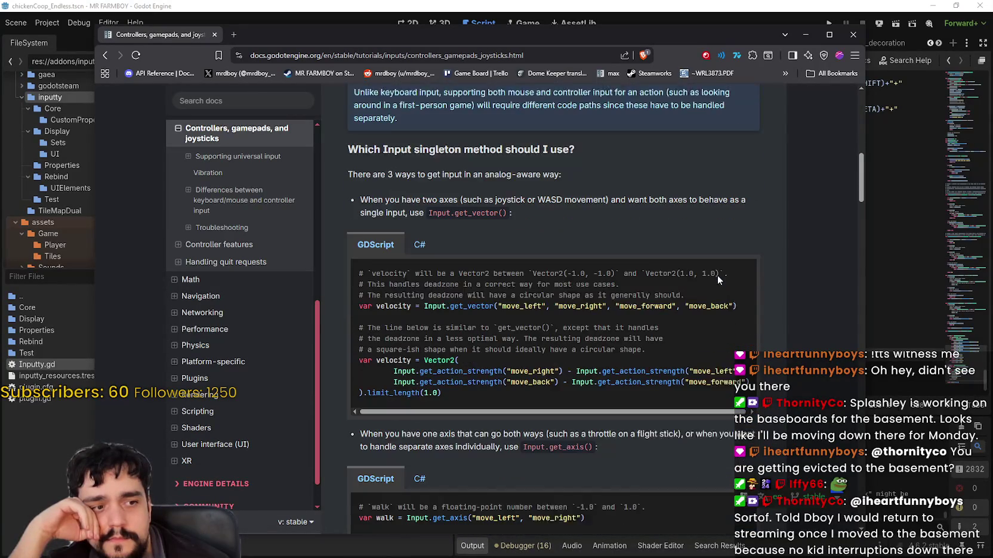
scroll(718, 276, "down", 1)
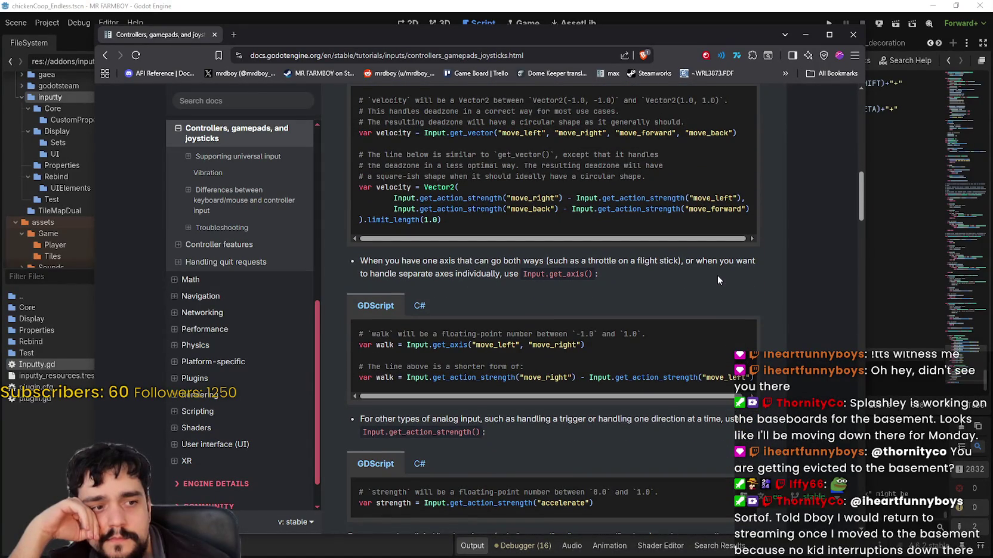
scroll(718, 278, "down", 2)
scroll(717, 278, "down", 1)
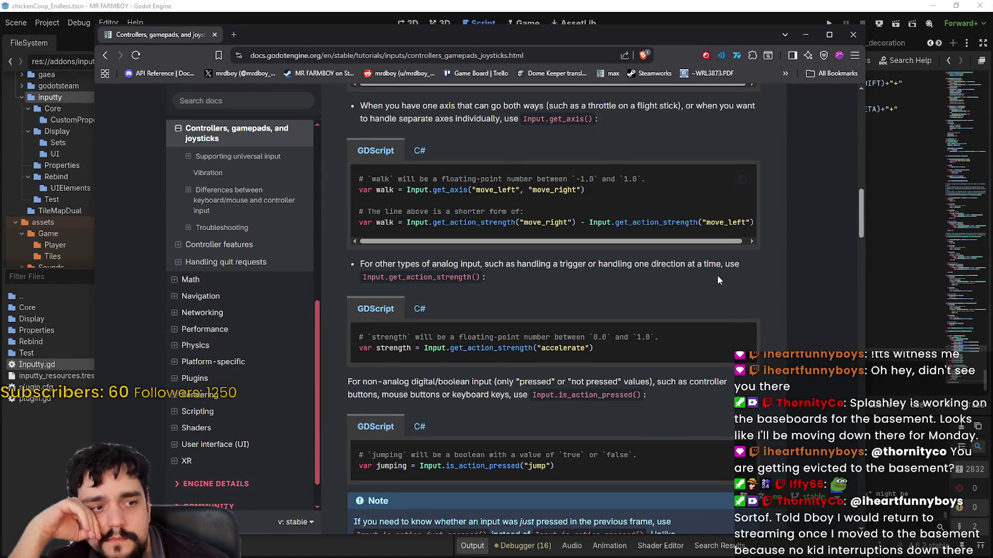
scroll(717, 276, "down", 1)
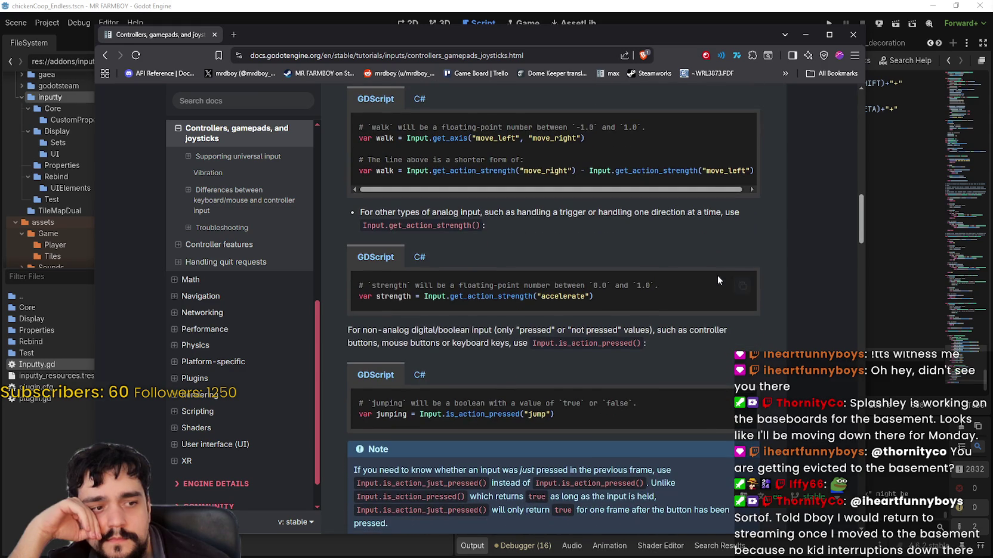
scroll(734, 373, "down", 1)
scroll(735, 373, "down", 5)
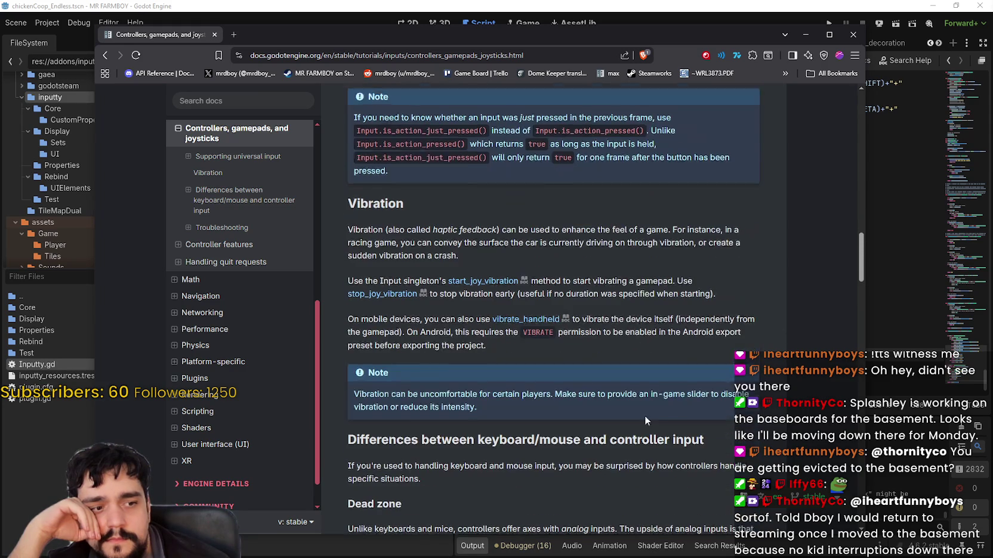
scroll(611, 455, "up", 5)
scroll(608, 448, "down", 2)
scroll(602, 436, "up", 8)
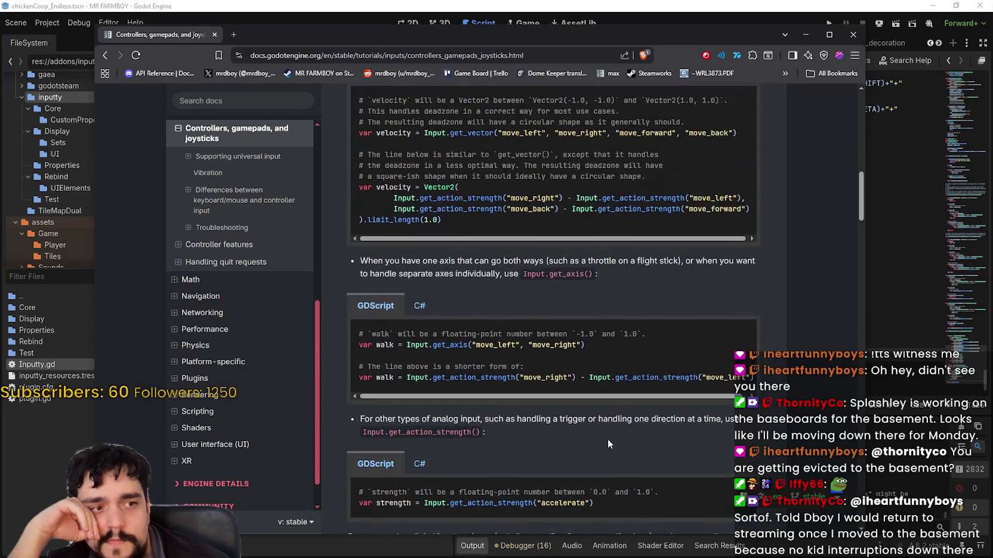
scroll(619, 452, "down", 6)
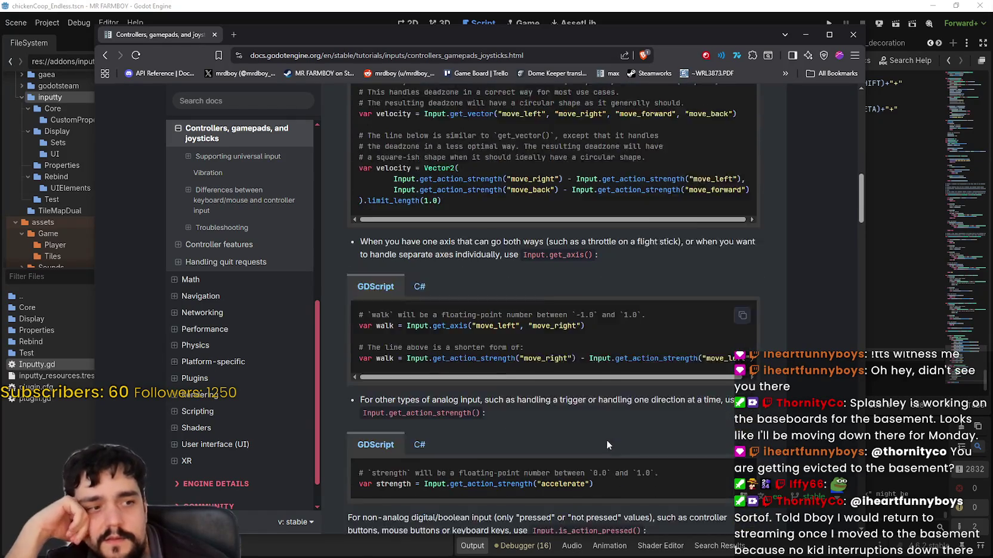
scroll(535, 457, "down", 2)
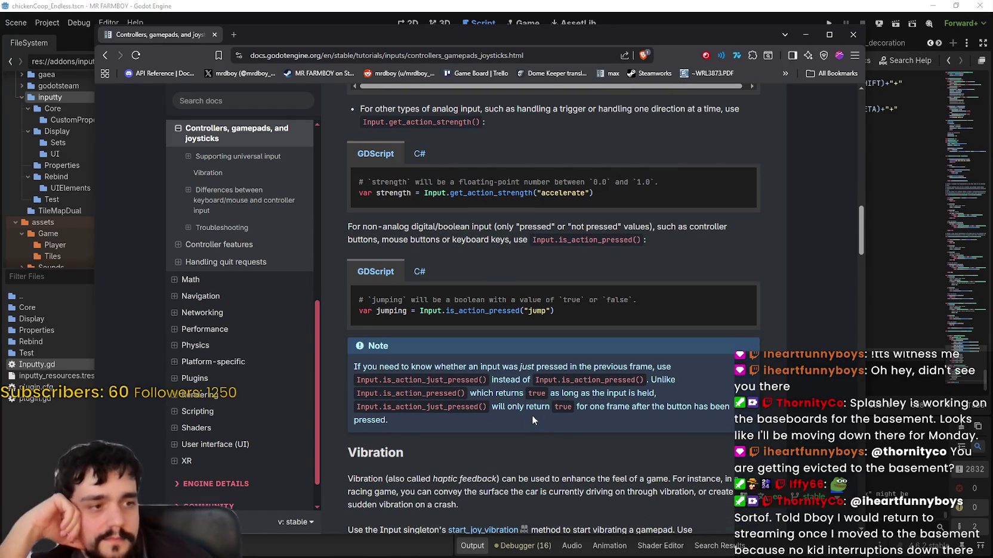
scroll(549, 378, "down", 2)
scroll(549, 378, "down", 6)
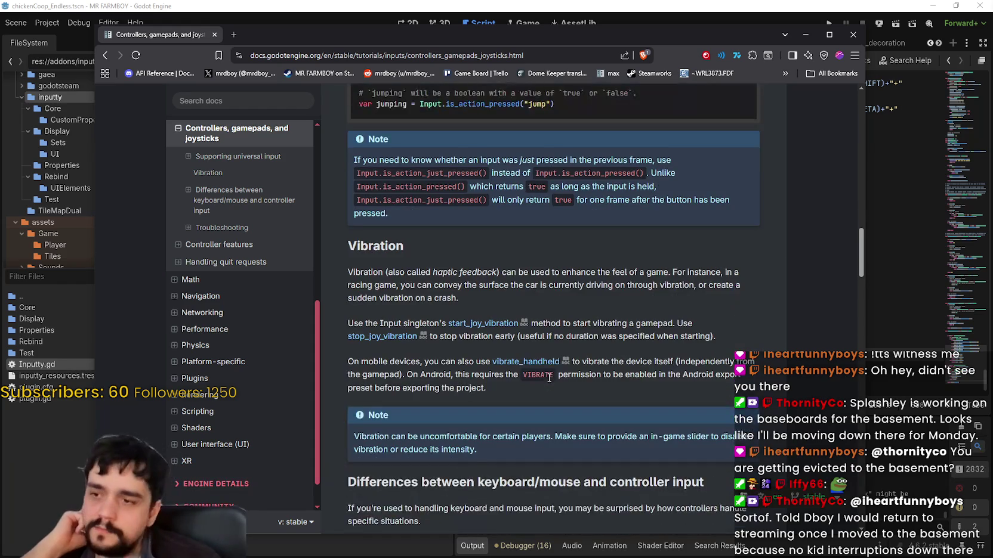
scroll(537, 401, "down", 1)
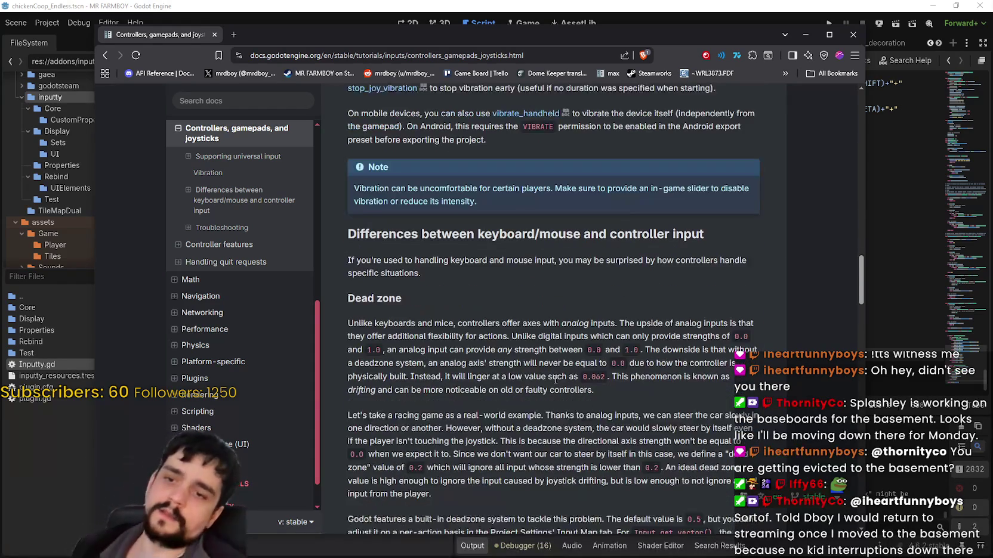
scroll(535, 379, "down", 6)
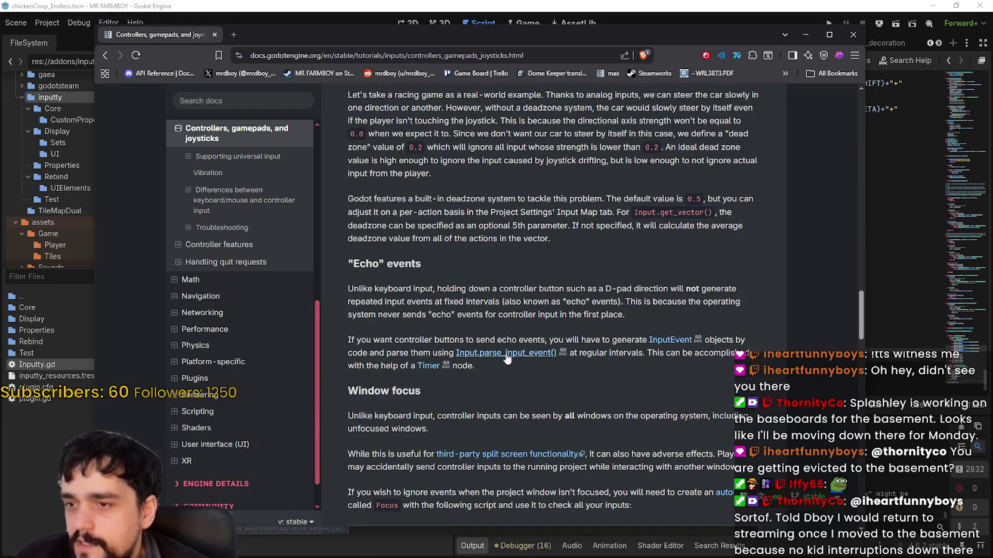
scroll(508, 341, "down", 5)
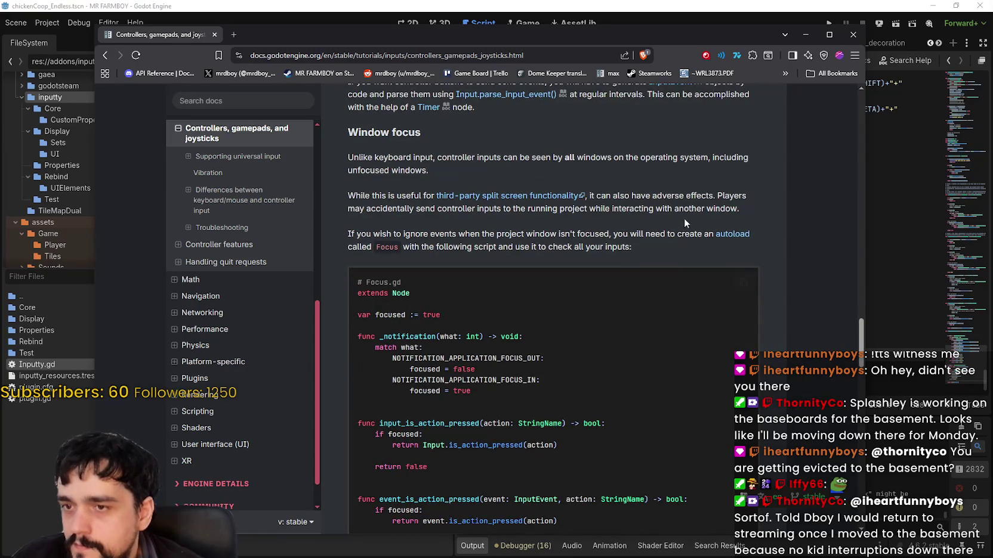
scroll(569, 299, "down", 2)
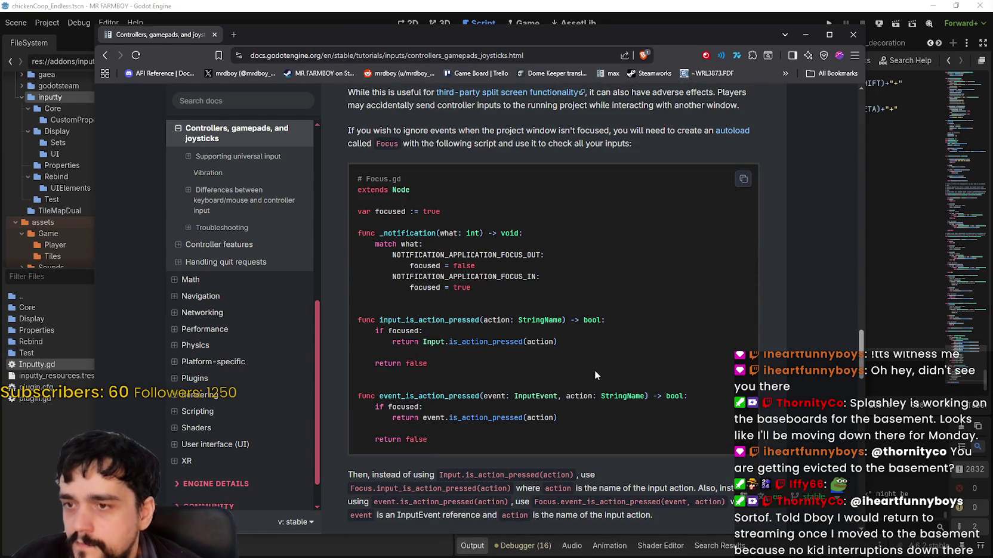
scroll(570, 352, "down", 4)
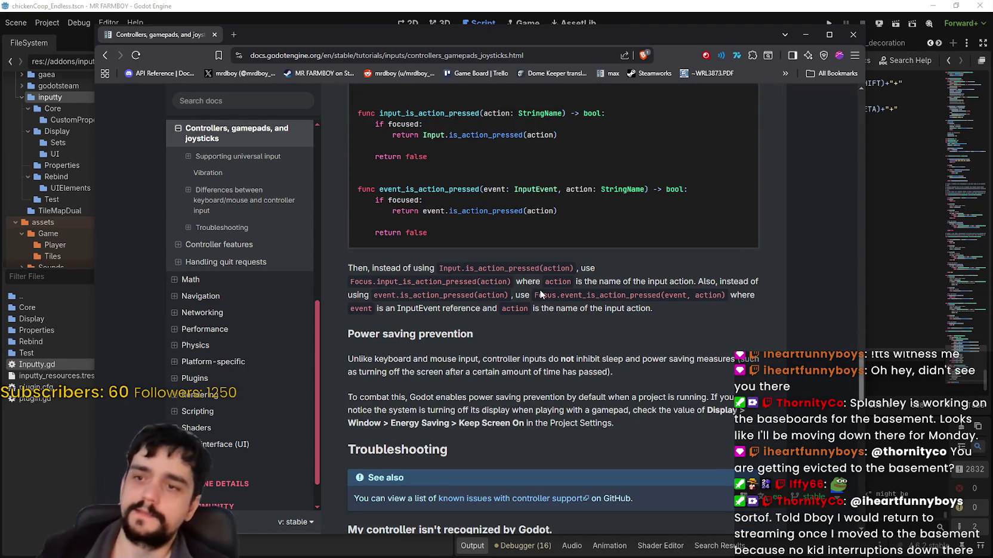
scroll(539, 293, "down", 6)
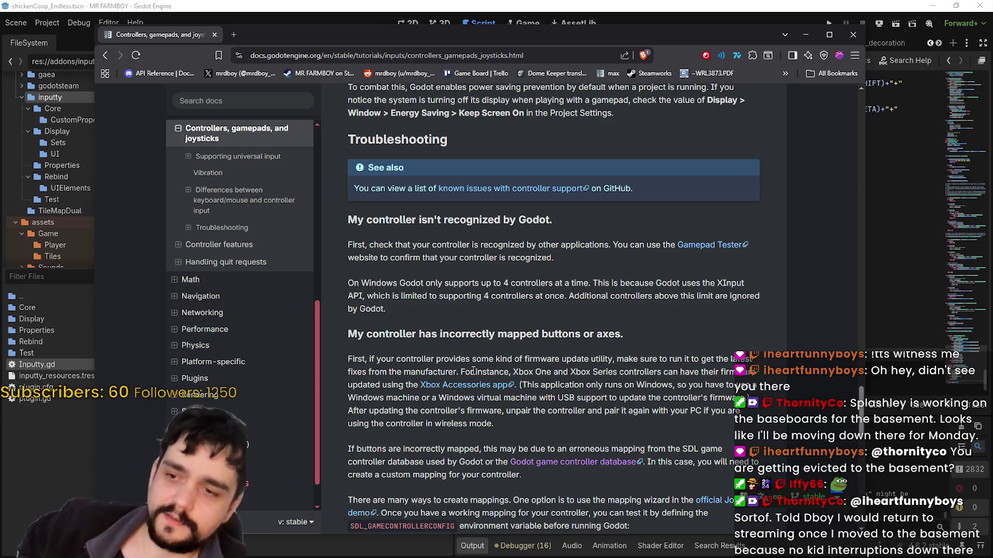
Select the paragraph about firmware updates and incorrectly mapped controller buttons.
left_click_drag(682, 28, 704, 11)
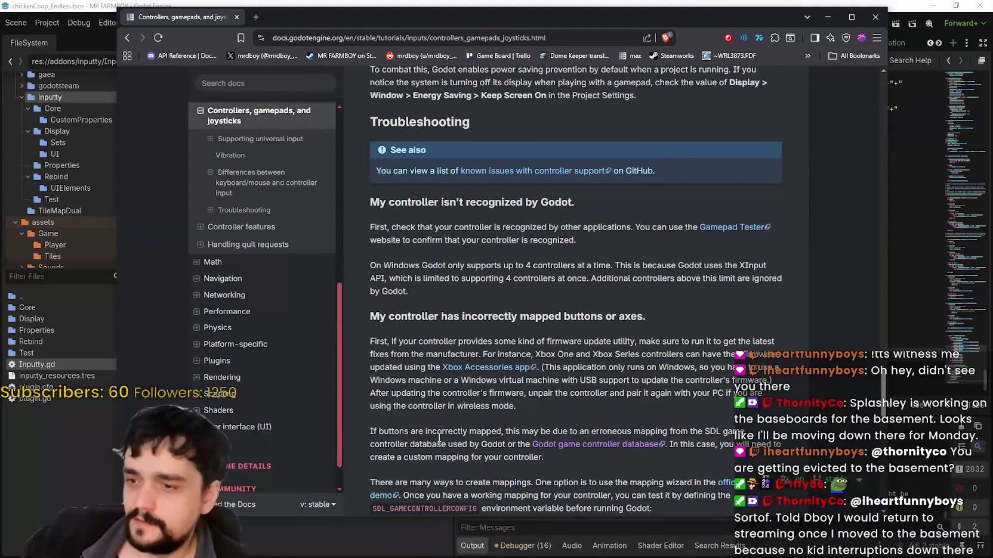
scroll(446, 455, "down", 1)
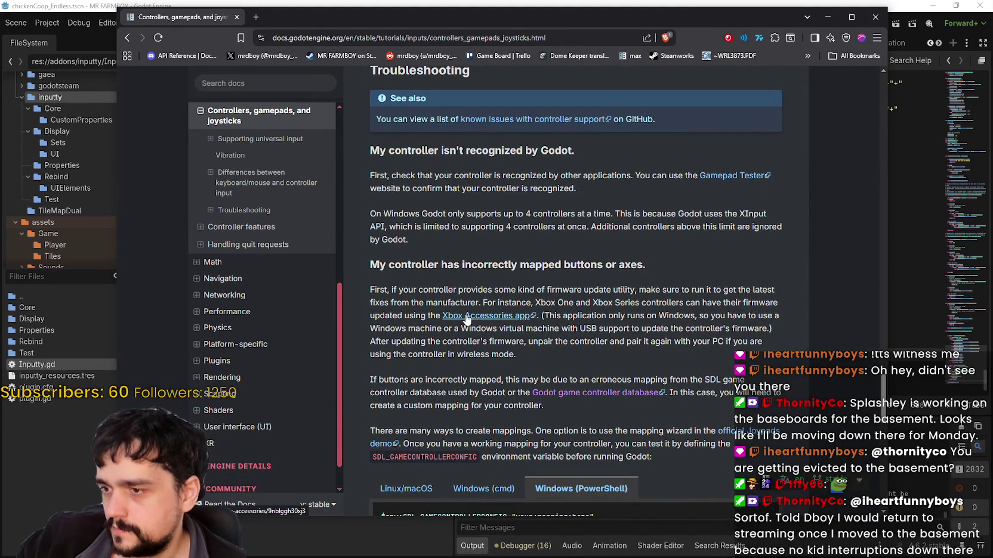
mouse_move(390, 290)
left_mouse_down()
mouse_move(743, 382)
mouse_move(723, 406)
left_mouse_up()
Read the User-contributed notes comments down to the page's end, then scroll back up slightly.
scroll(707, 404, "down", 5)
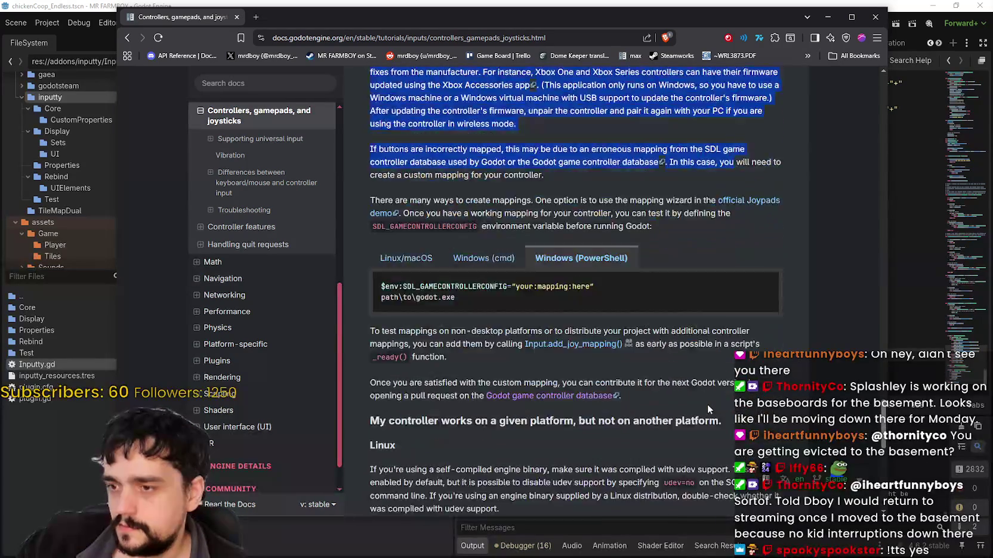
scroll(702, 401, "down", 4)
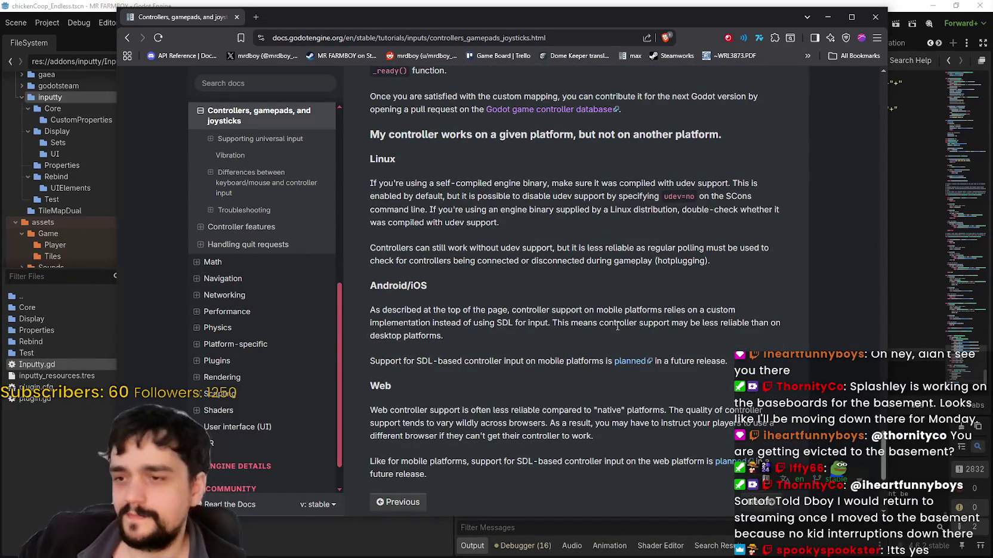
scroll(611, 326, "down", 2)
scroll(603, 337, "up", 3)
scroll(585, 342, "down", 5)
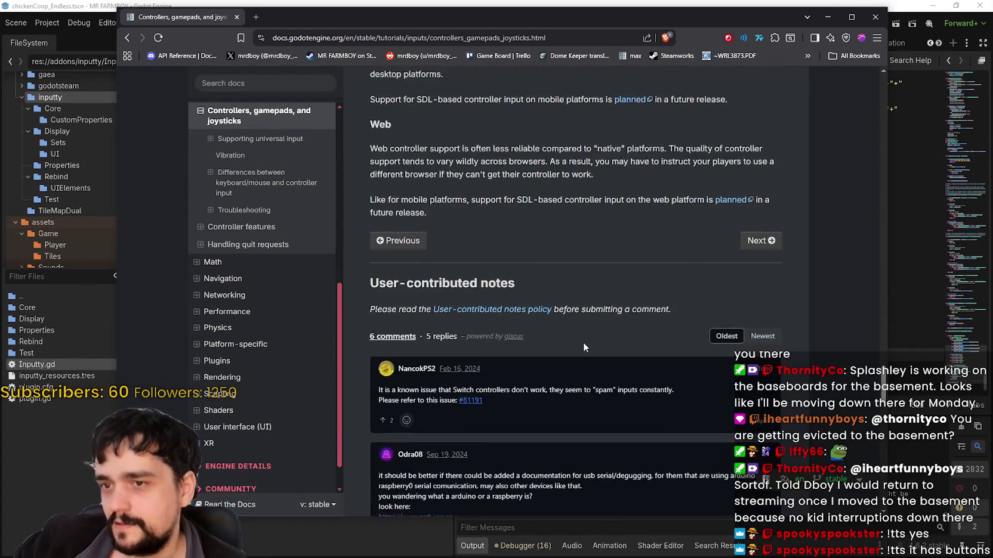
scroll(621, 437, "down", 2)
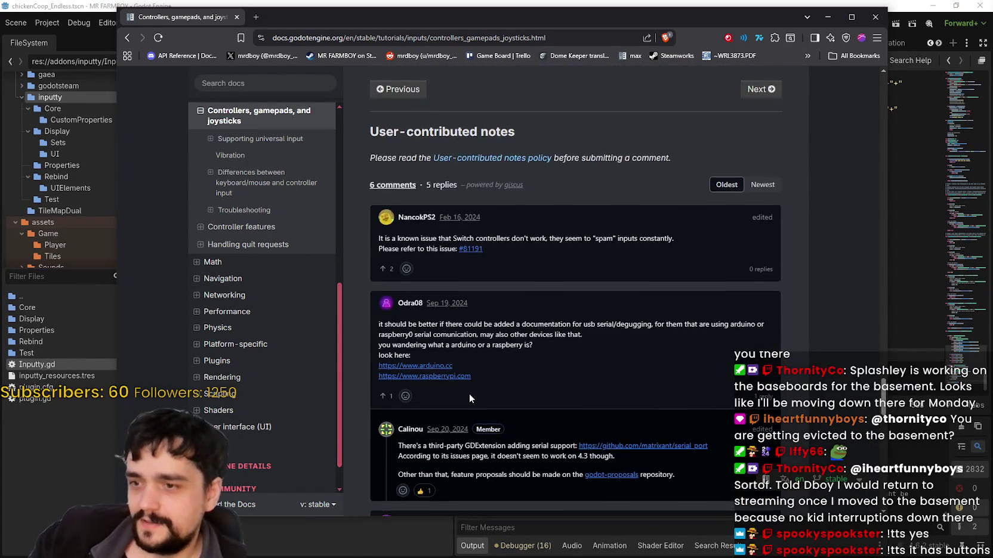
scroll(469, 394, "down", 2)
right_click(468, 378)
scroll(435, 382, "down", 2)
scroll(411, 382, "down", 2)
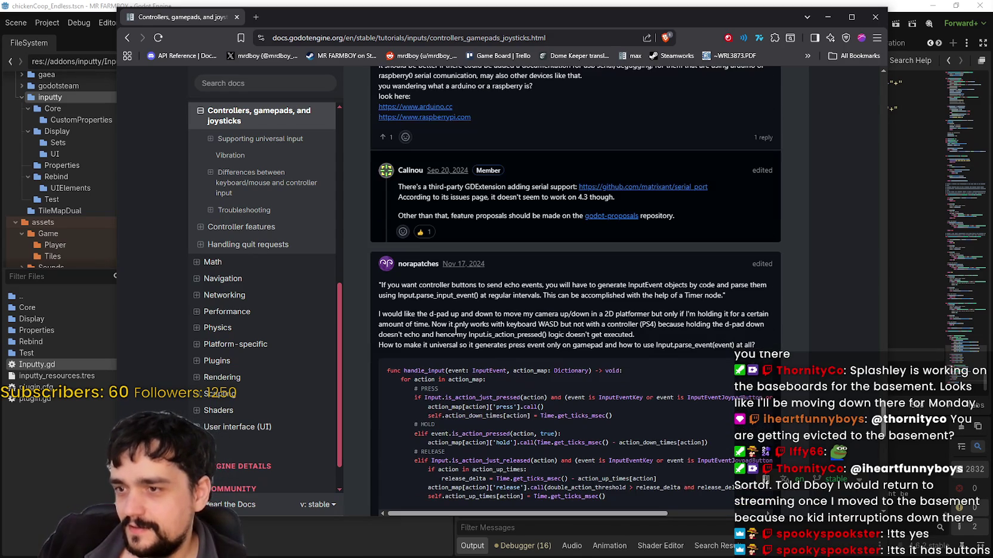
scroll(448, 312, "down", 2)
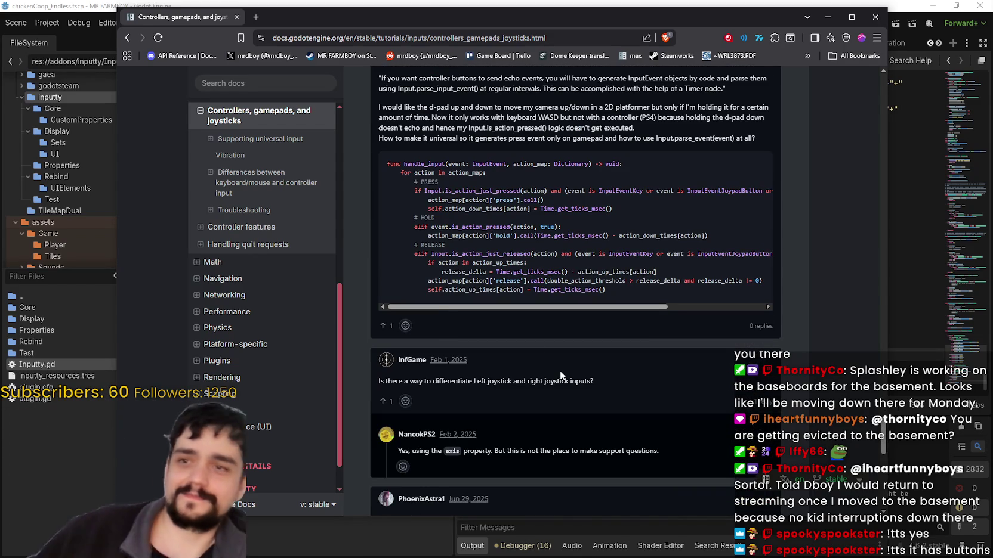
scroll(539, 315, "down", 5)
scroll(534, 302, "down", 5)
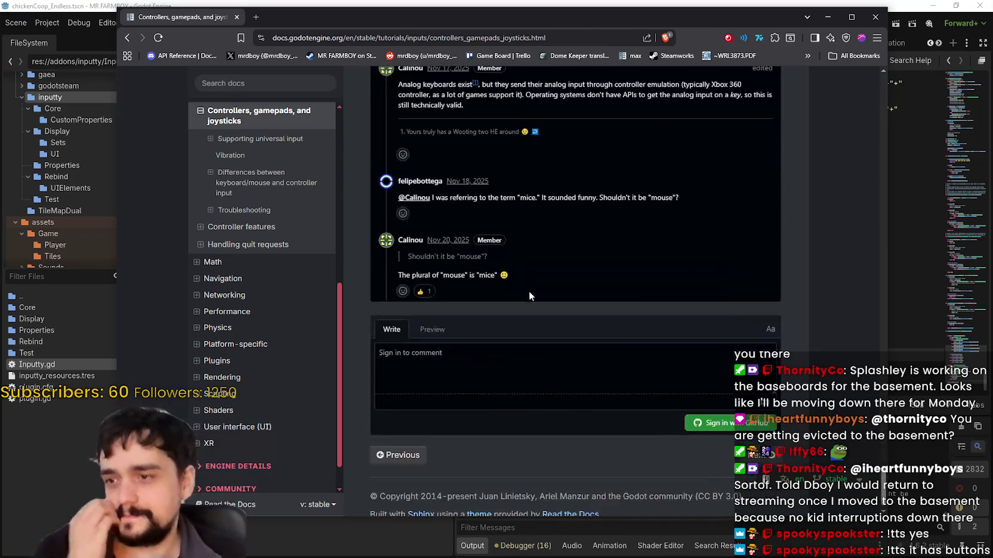
scroll(529, 291, "up", 18)
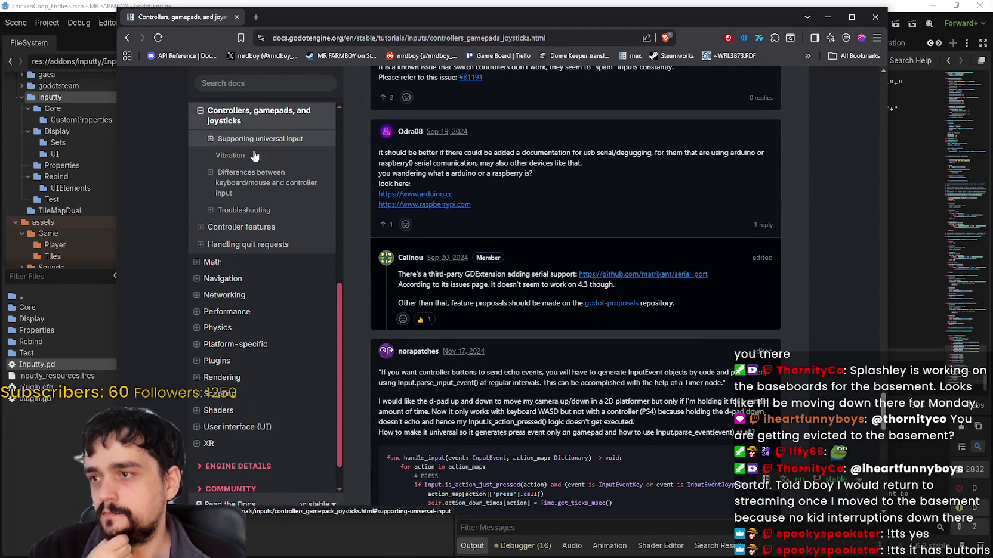
Jump to the keyboard/mouse versus controller differences section and read through it.
left_click(262, 179)
scroll(664, 380, "down", 5)
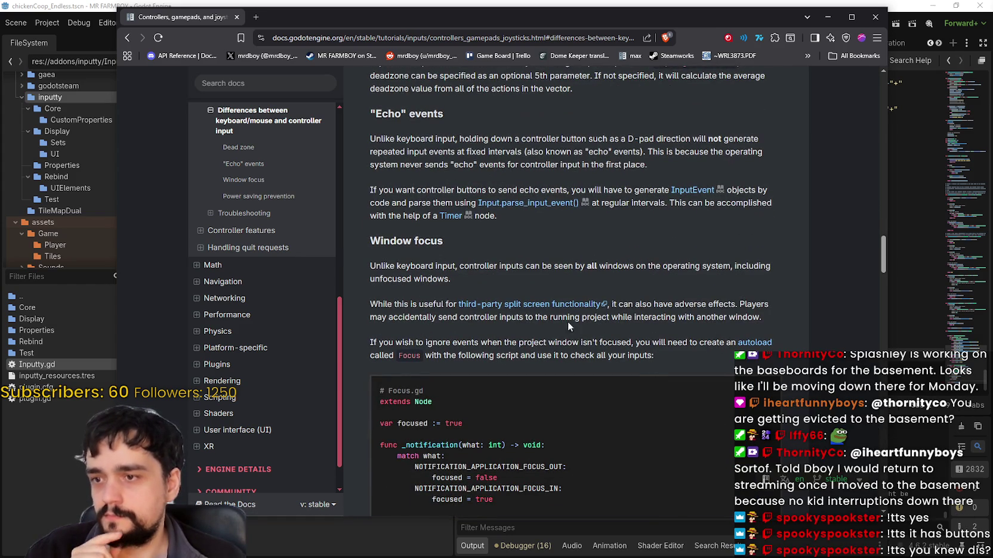
scroll(527, 308, "down", 4)
scroll(526, 308, "down", 3)
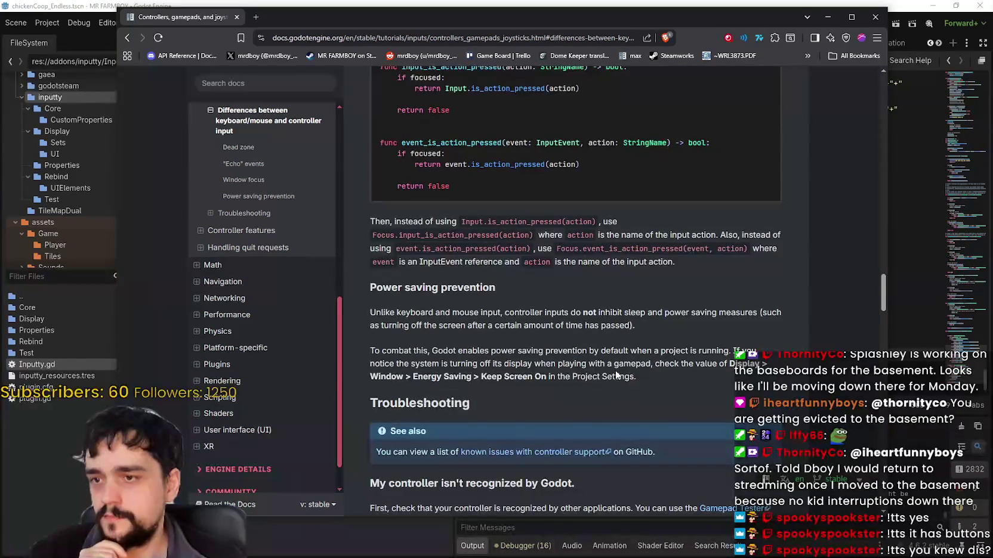
scroll(615, 369, "down", 4)
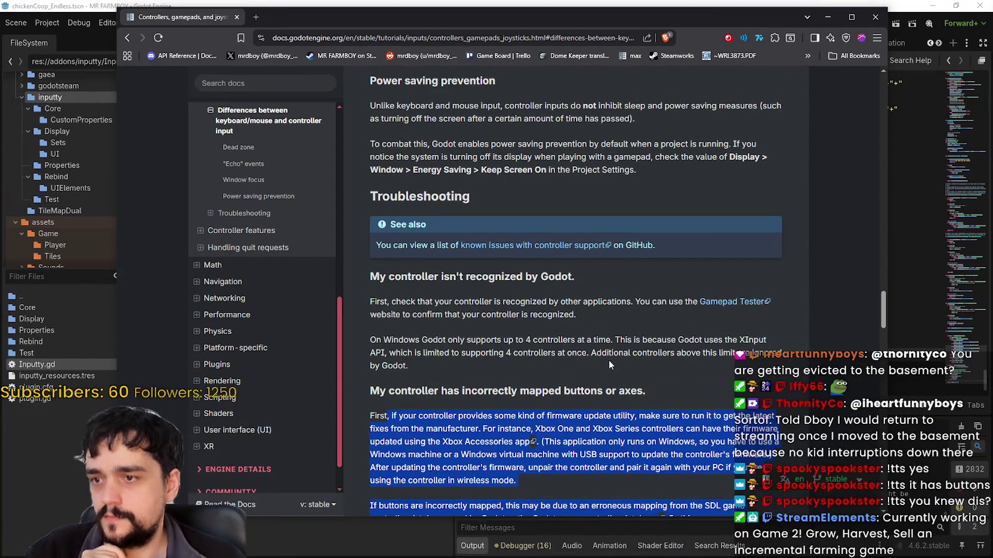
scroll(608, 360, "down", 3)
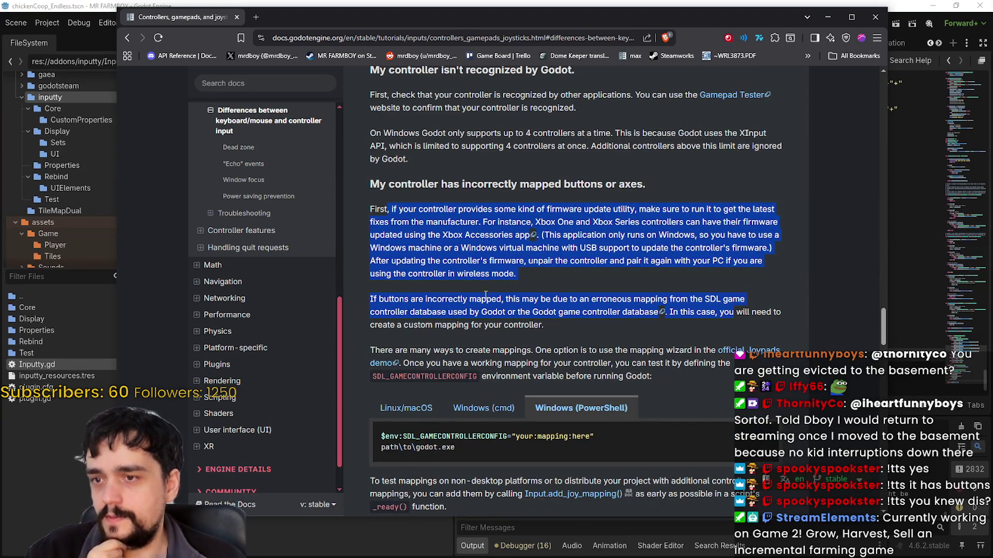
scroll(636, 292, "down", 2)
Show the Linux/macOS version of the mapping command and read further down.
left_click(401, 305)
scroll(559, 329, "down", 2)
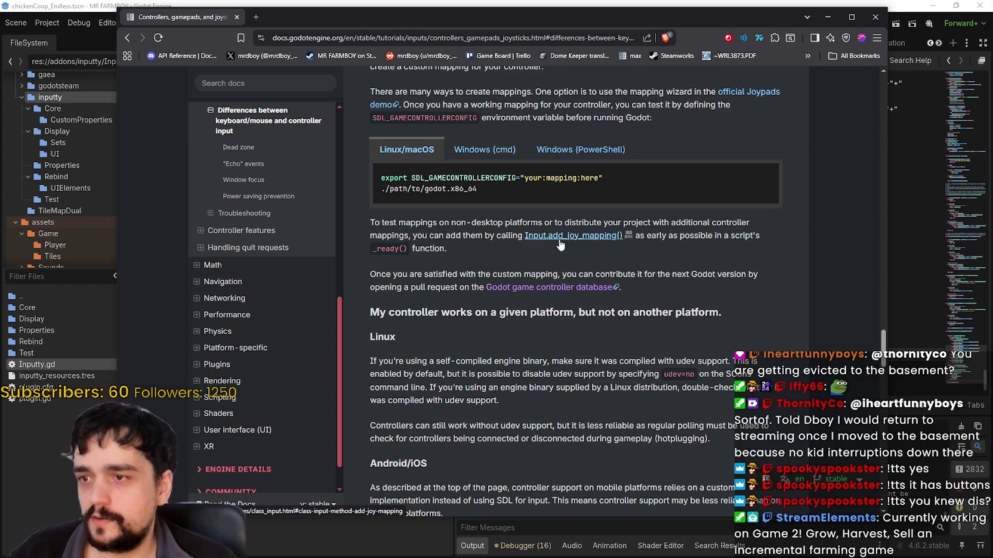
scroll(656, 257, "down", 6)
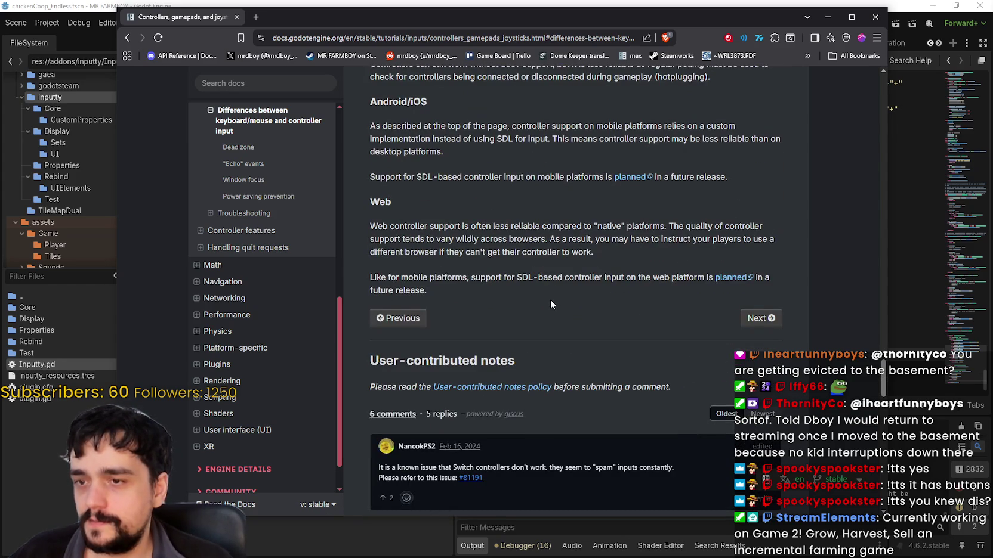
scroll(550, 300, "down", 2)
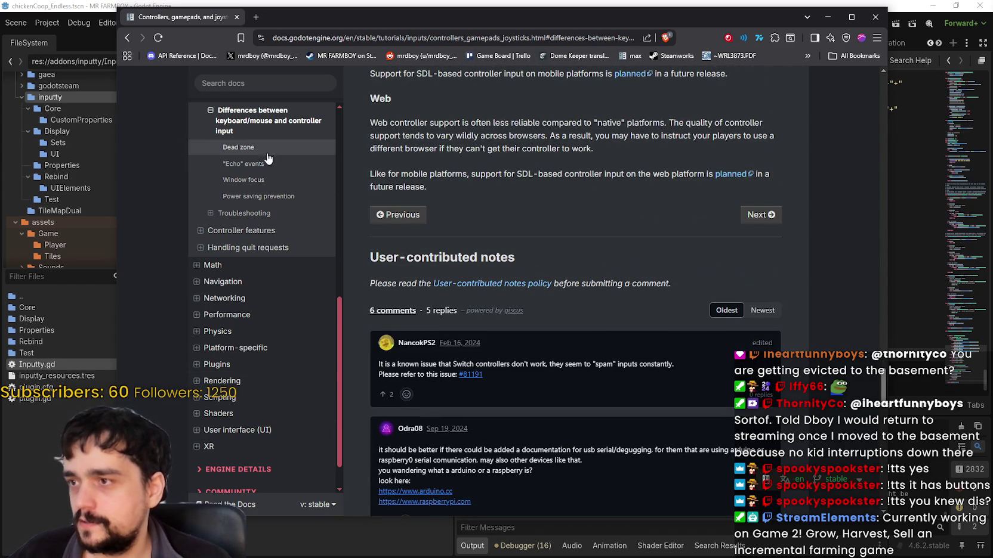
Expand Controller features, Handling quit requests and Supporting universal input in the sidebar contents.
left_click(200, 231)
scroll(220, 306, "up", 2)
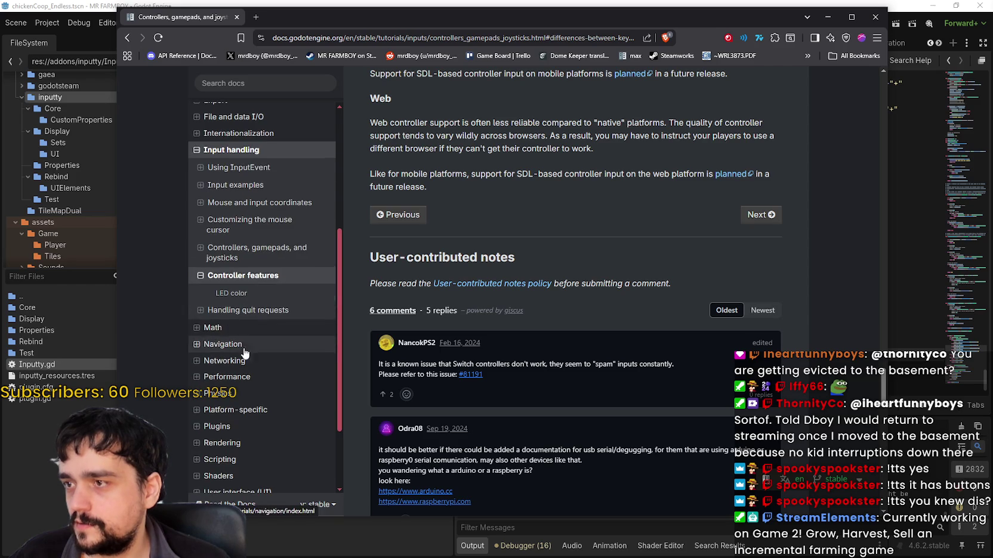
left_click(209, 312)
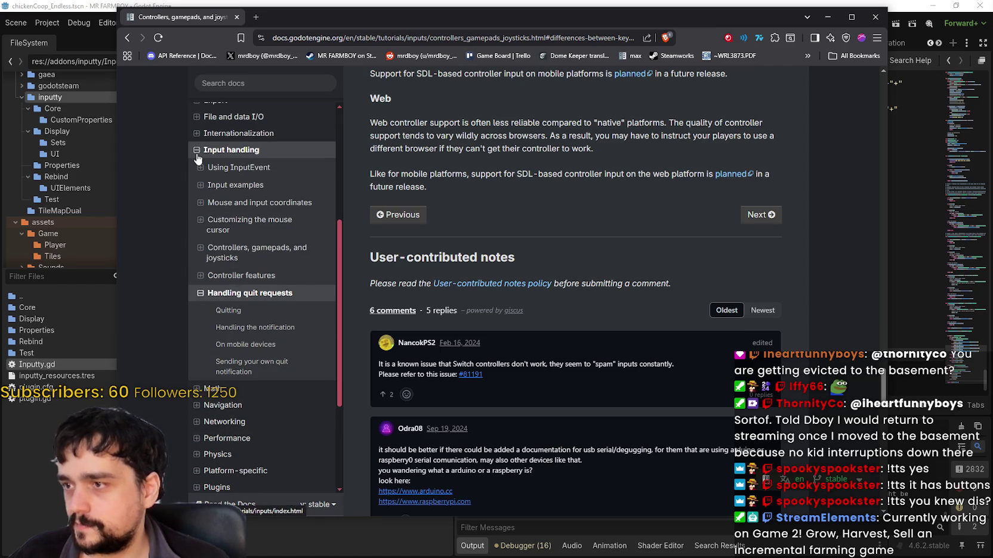
left_click(206, 250)
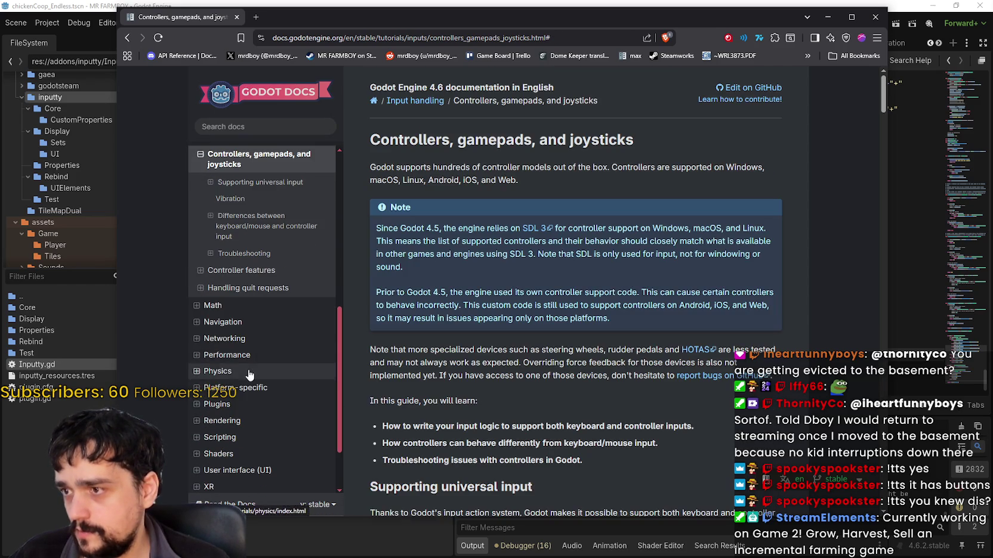
scroll(602, 304, "down", 3)
scroll(599, 307, "up", 3)
left_click(210, 183)
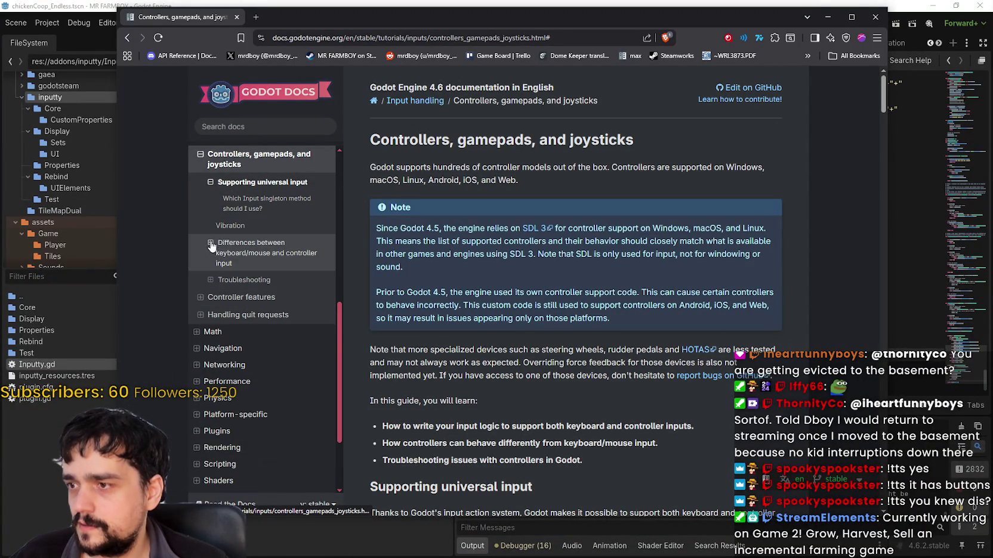
Jump to the Troubleshooting section and read its first two paragraphs beside the Gamepad Tester link.
left_click(204, 282)
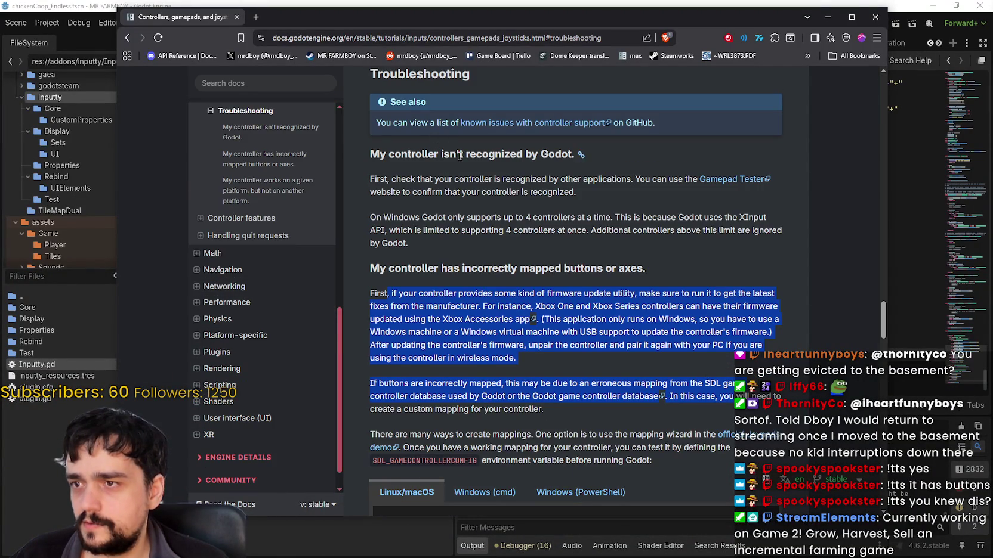
left_click_drag(445, 169, 623, 238)
left_click(737, 193)
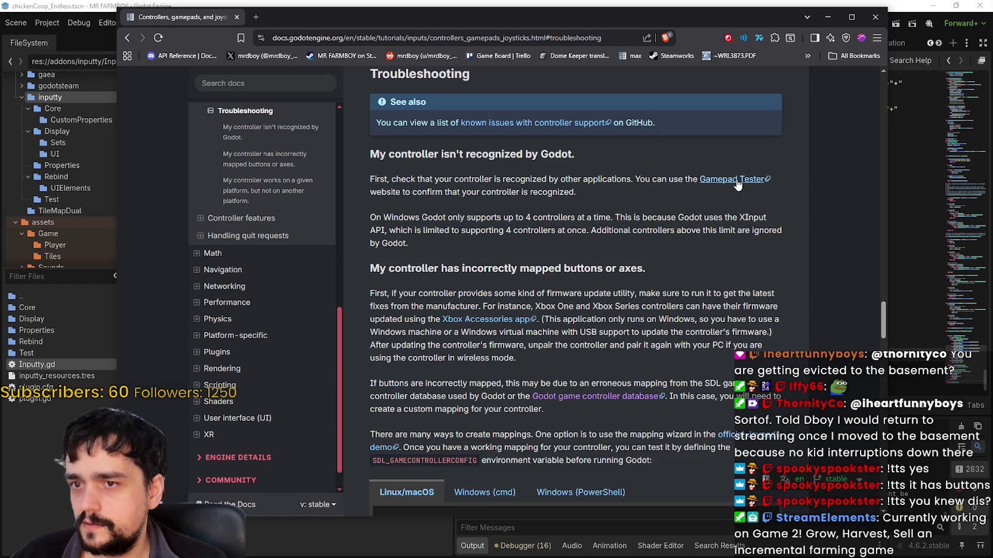
right_click(738, 186)
Open Gamepad Tester in a new tab, glance over it, then close it back to the docs.
left_click(775, 190)
key("ctrl+Tab")
scroll(611, 319, "down", 5)
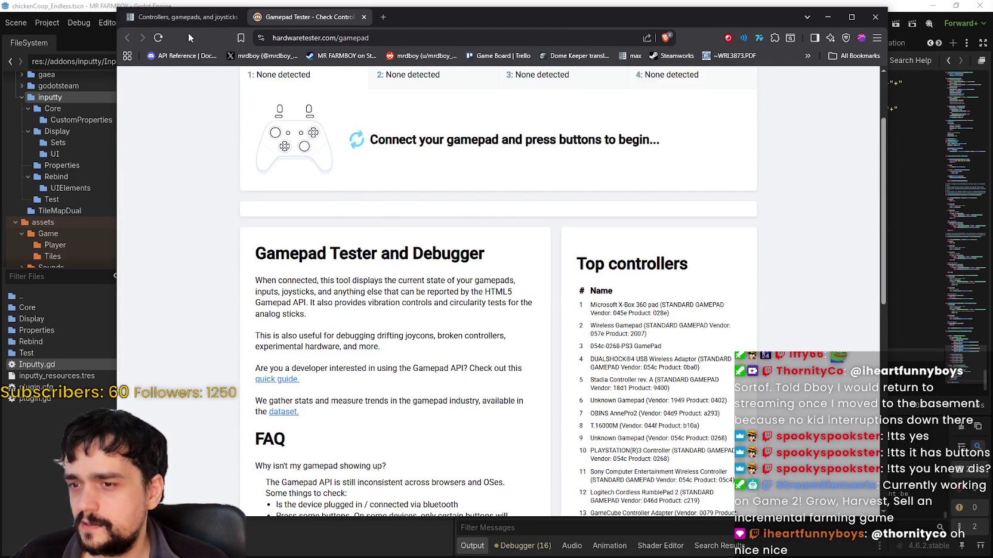
scroll(612, 319, "up", 5)
left_click(364, 17)
scroll(644, 399, "down", 5)
scroll(644, 398, "up", 5)
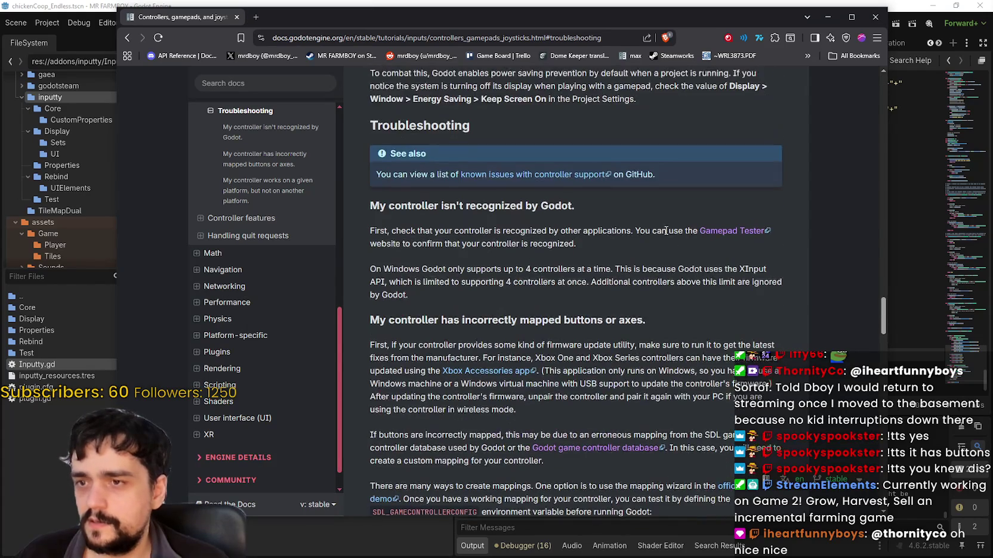
Reopen the Gamepad Tester link in a new tab and scroll through the site.
right_click(719, 233)
left_click(751, 251)
left_click(299, 16)
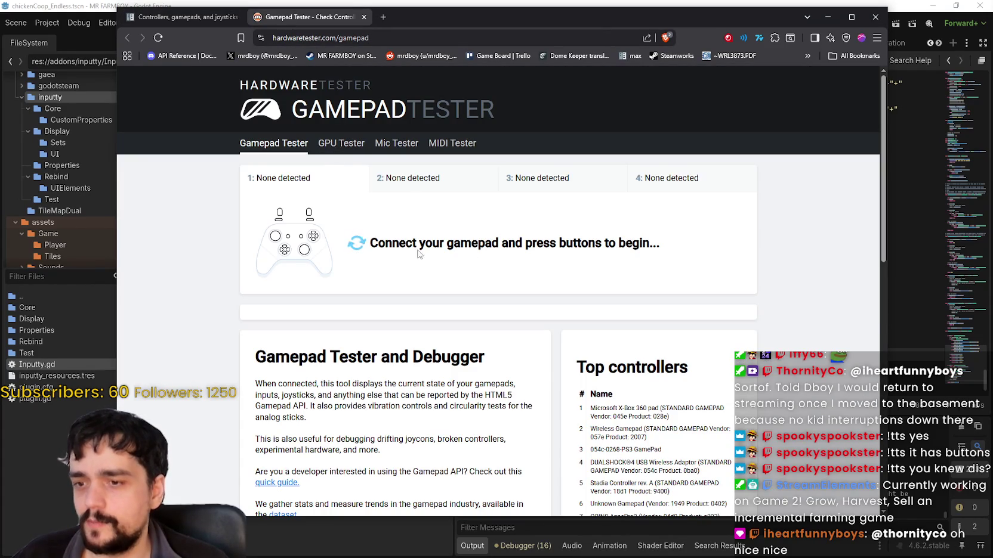
scroll(506, 363, "down", 3)
Close the help search in the Godot editor and return to the browser.
left_click(700, 5)
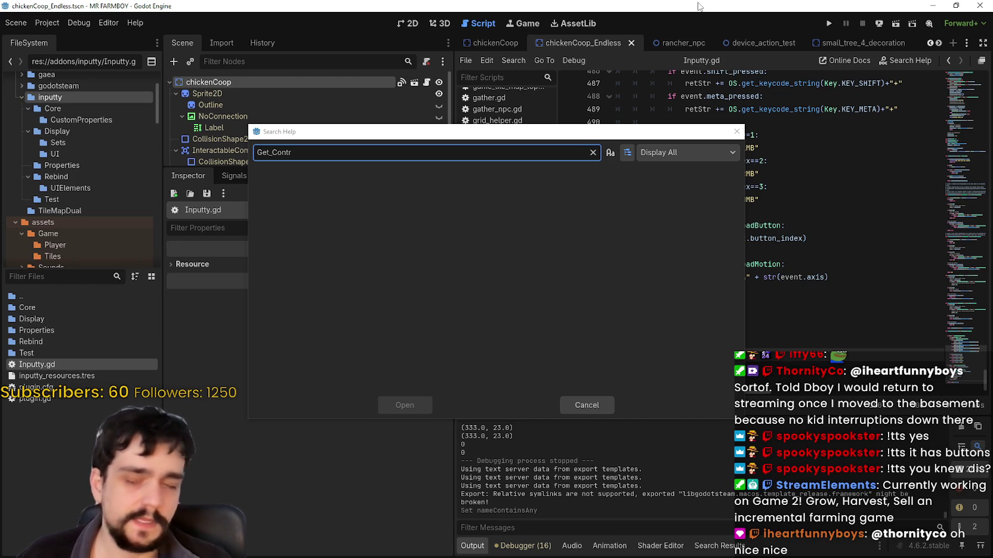
key("Escape")
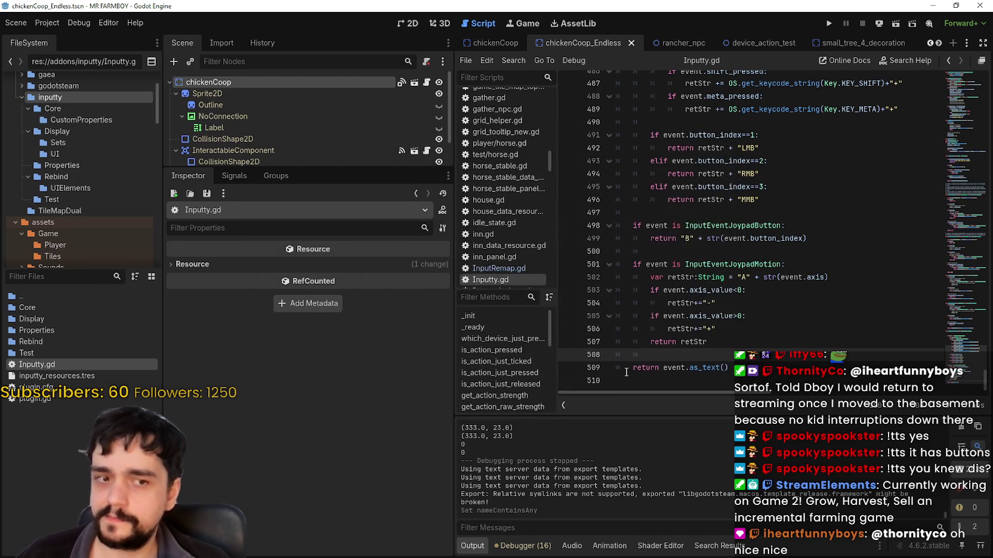
key("alt+Tab")
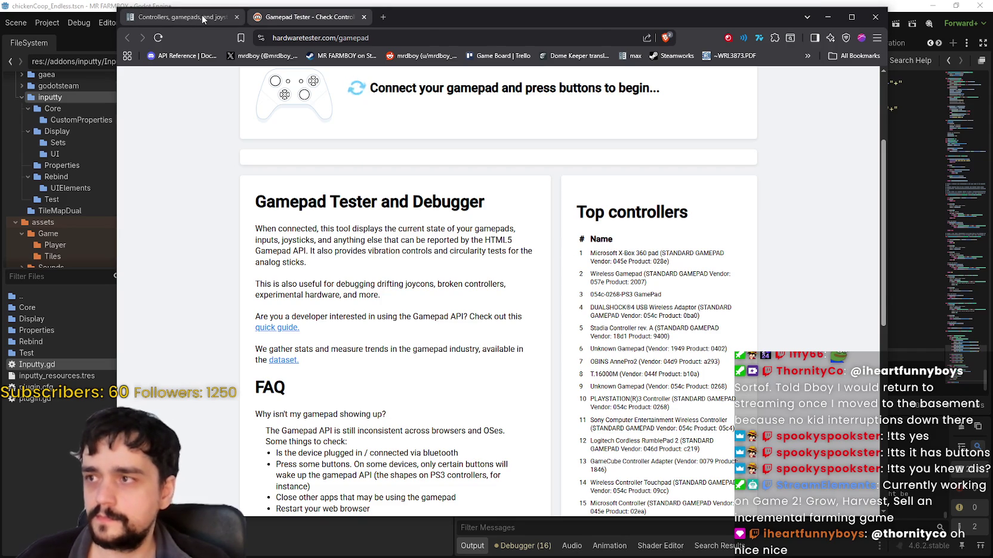
Compare the docs with Gamepad Tester's PS3 GamePad entry, then return to the Godot editor.
left_click(179, 17)
left_click(307, 17)
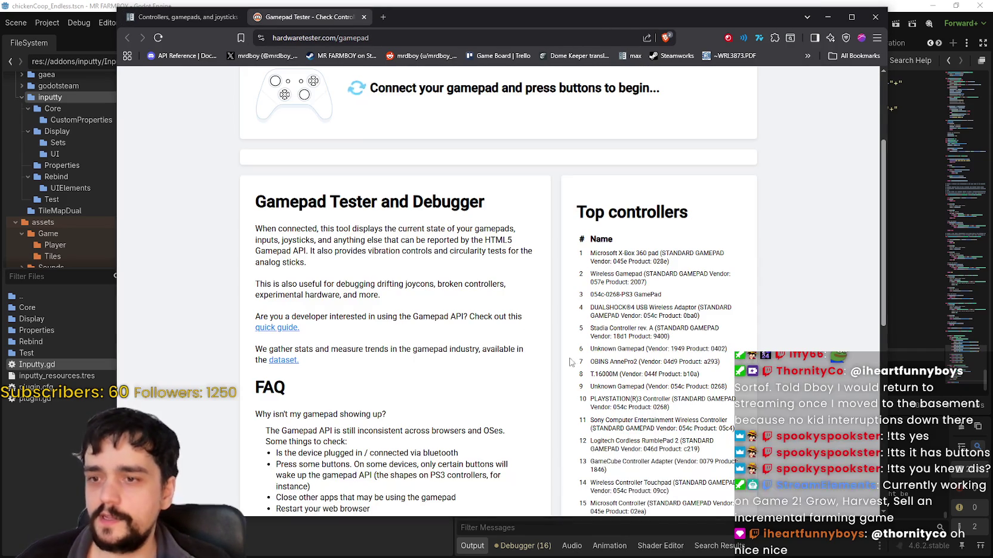
left_click_drag(622, 306, 590, 294)
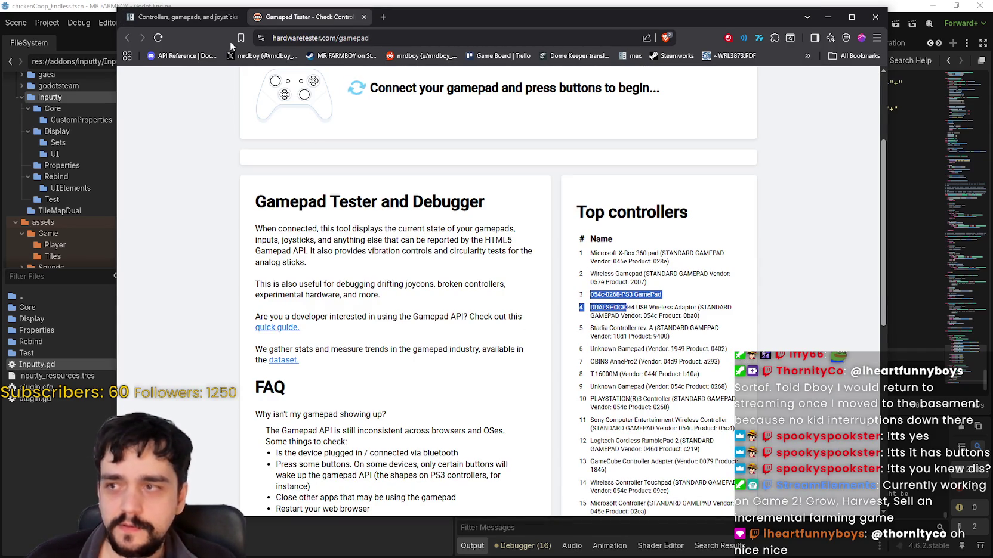
left_click(197, 17)
scroll(502, 323, "down", 5)
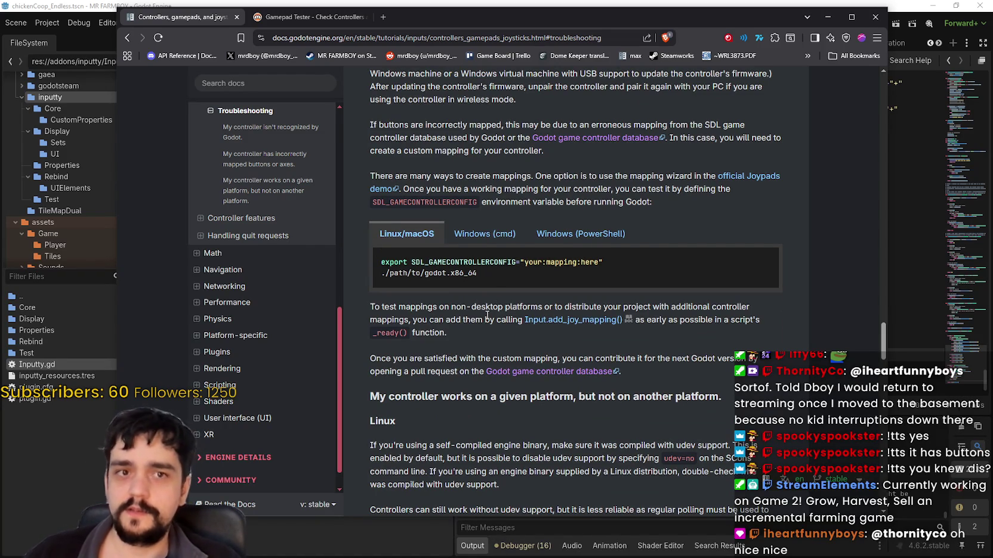
key("alt+Tab")
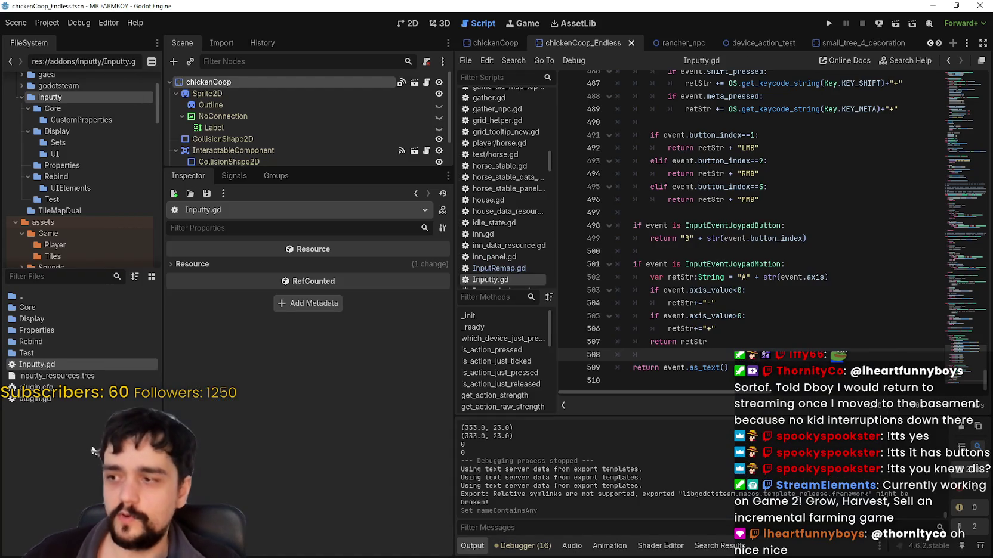
left_click(74, 282)
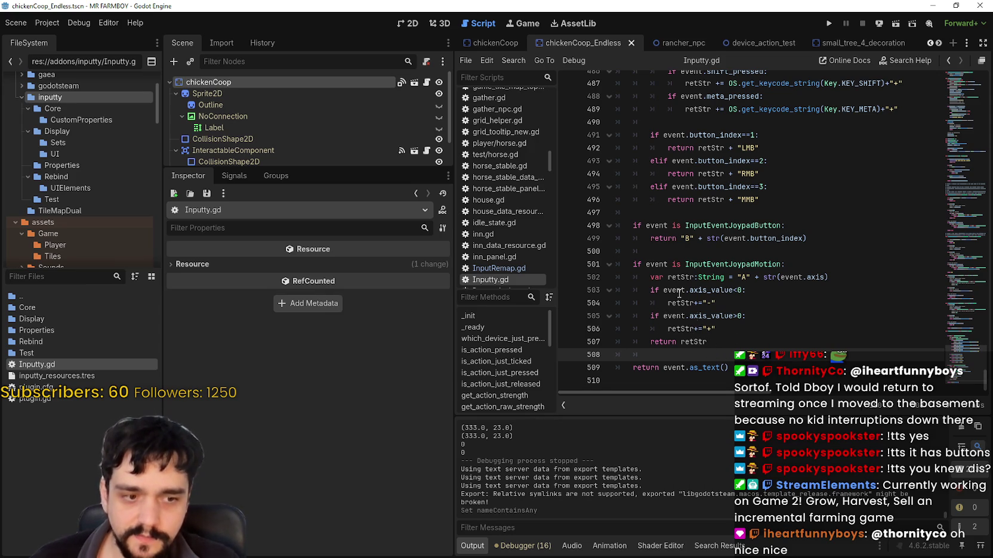
mouse_move(677, 292)
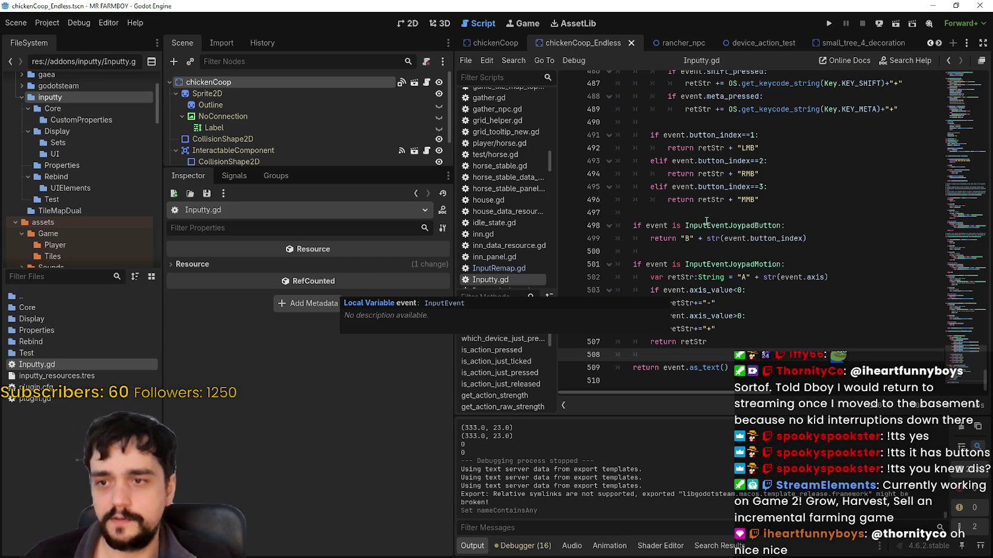
mouse_move(707, 222)
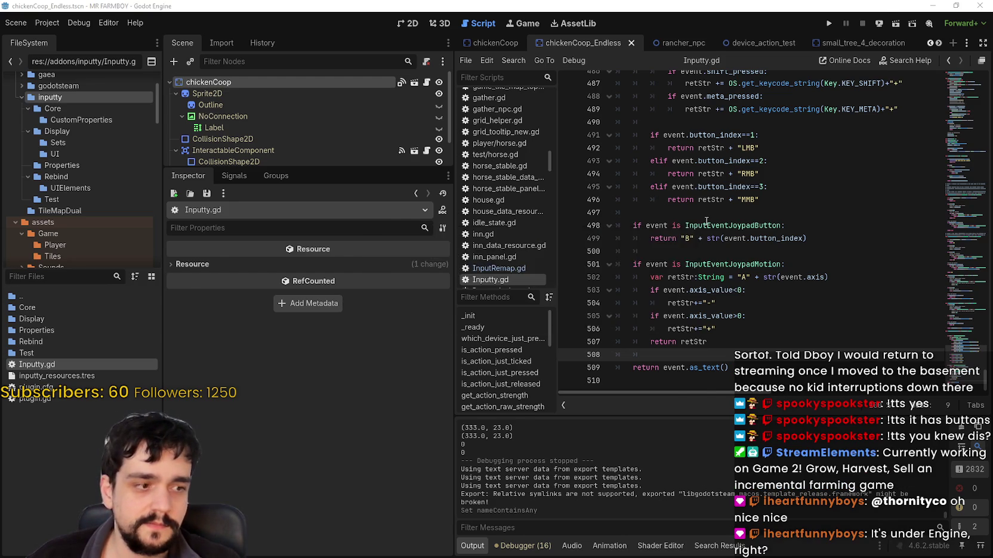
key("alt+Tab")
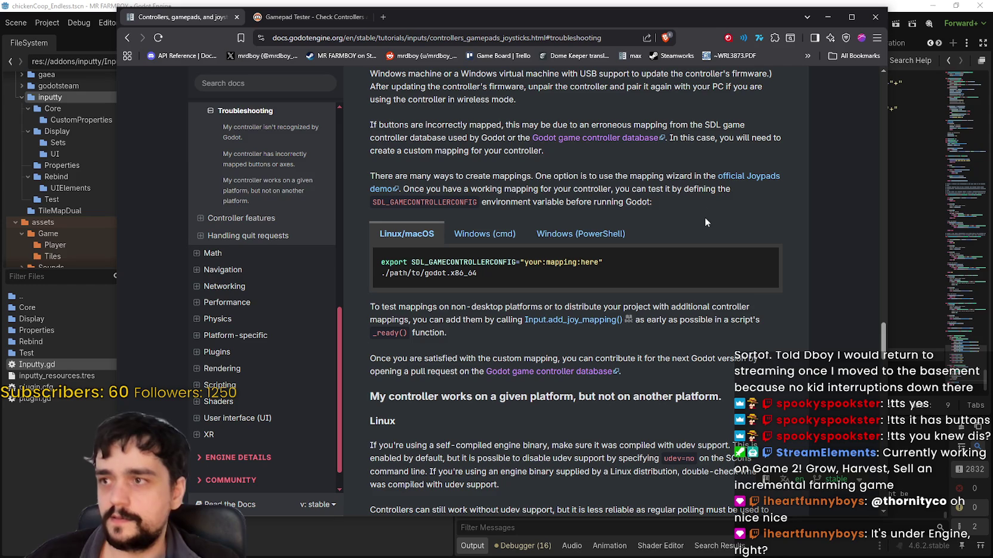
Glance at Inputty.gd in the Godot editor, then return to the controllers docs.
scroll(597, 397, "up", 10)
scroll(596, 396, "up", 3)
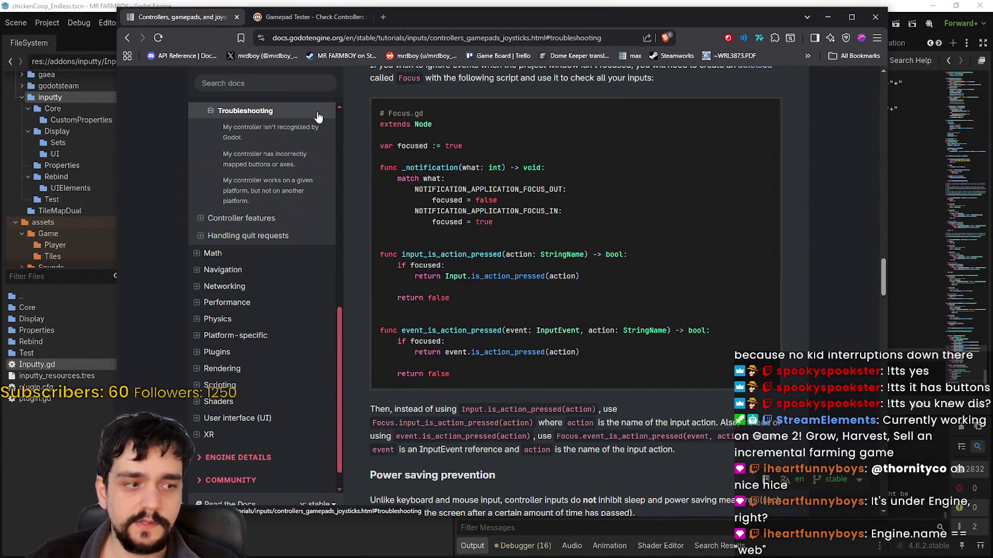
key("alt+Tab")
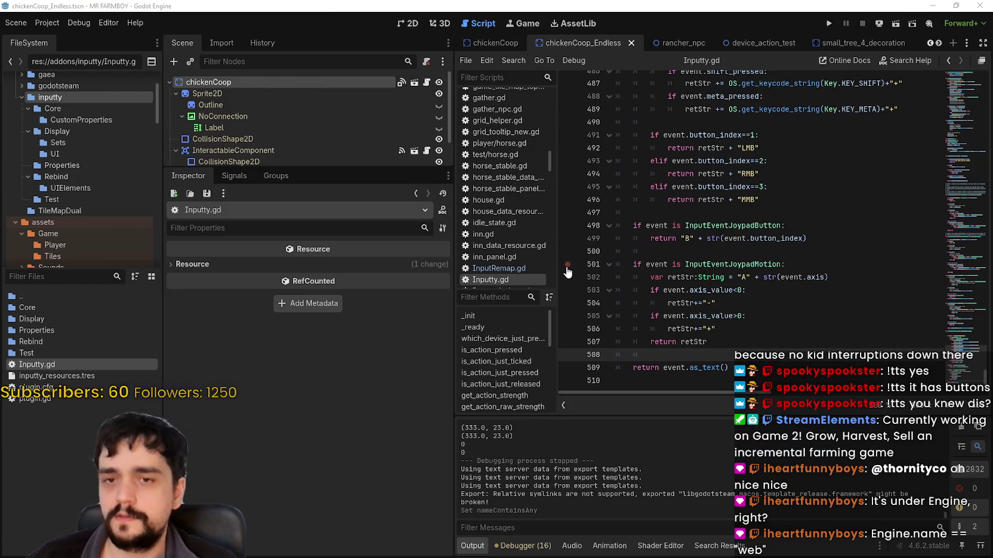
key("alt+Tab")
Read the Dead zone, Echo events and Window focus sections, then follow the Using InputEvent link.
scroll(537, 373, "up", 5)
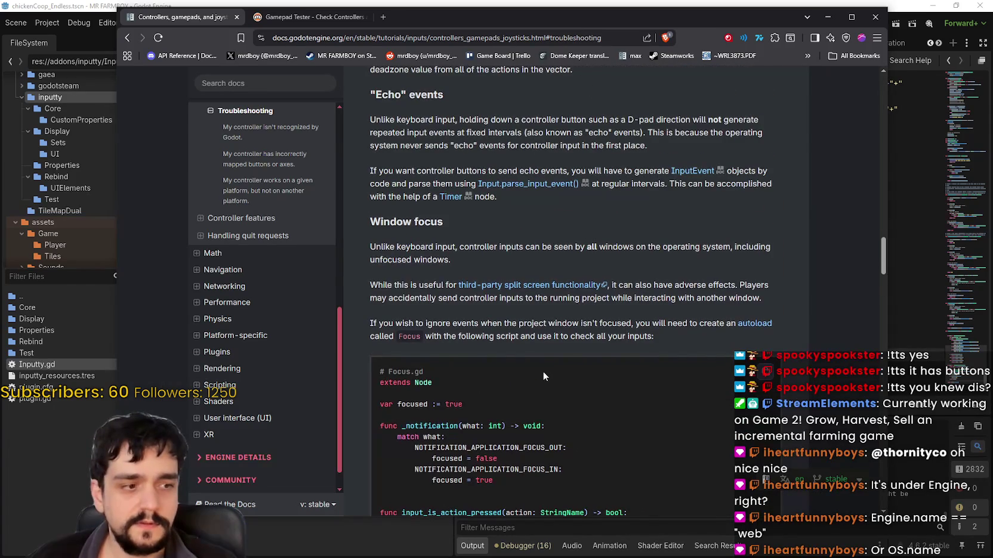
scroll(543, 371, "up", 10)
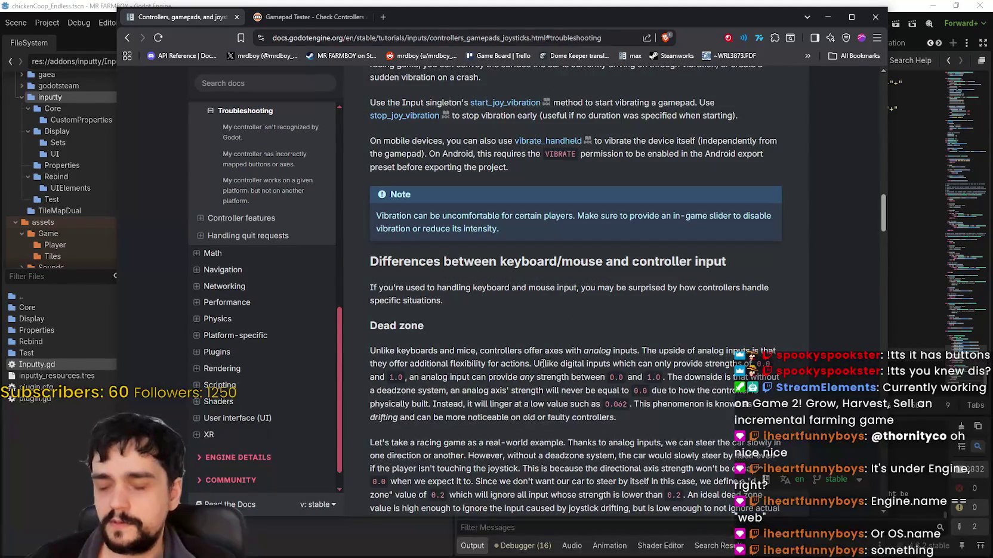
scroll(539, 358, "down", 2)
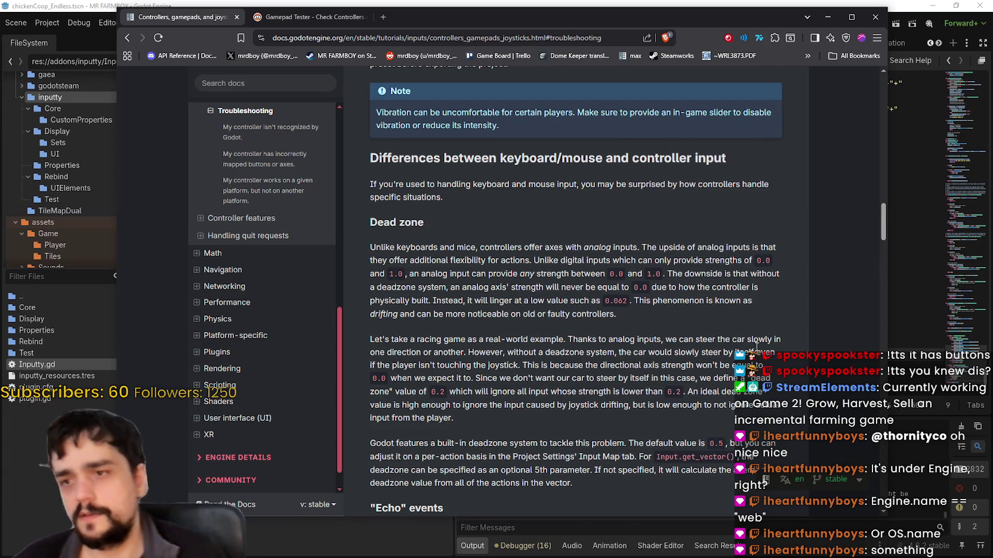
scroll(636, 328, "down", 7)
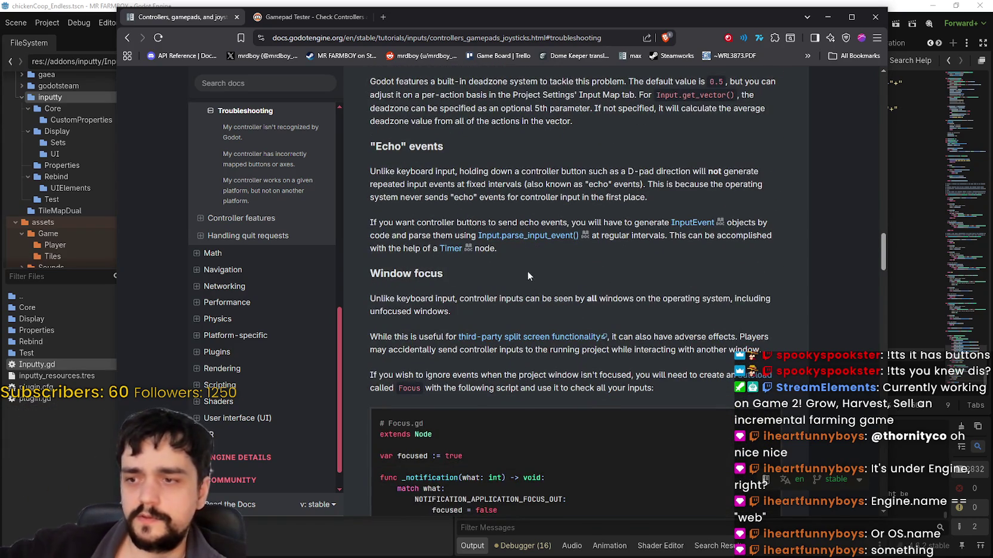
scroll(527, 261, "down", 2)
scroll(499, 444, "down", 2)
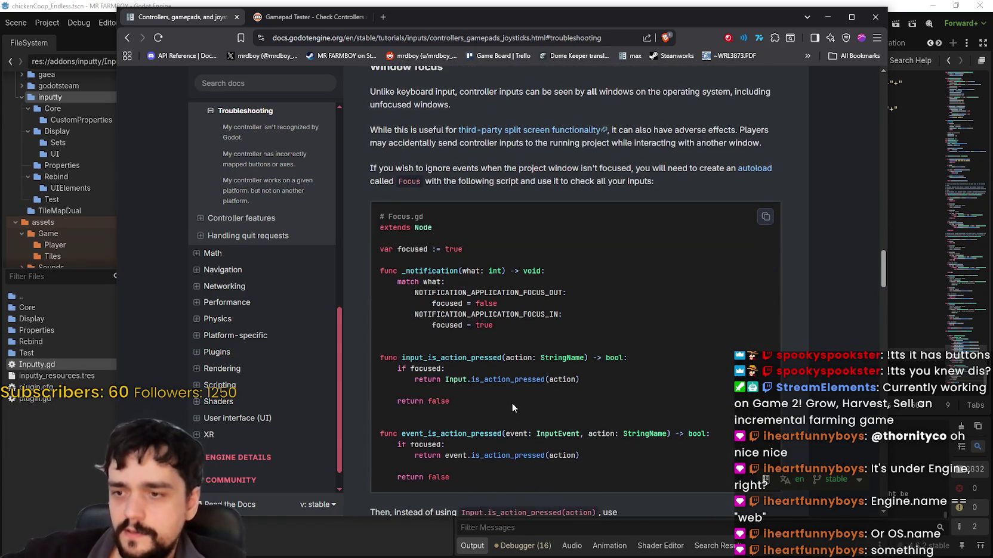
scroll(531, 367, "down", 4)
scroll(528, 440, "up", 8)
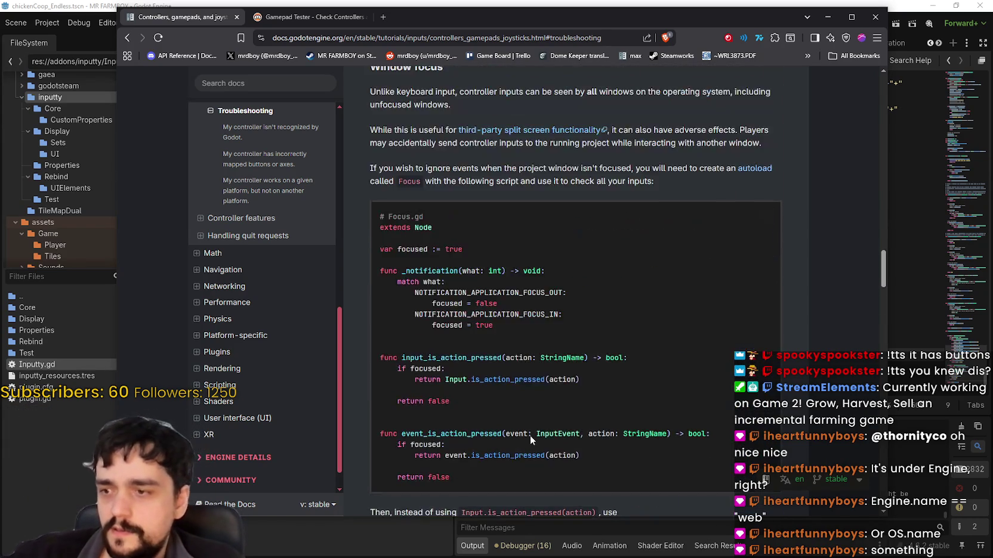
scroll(529, 440, "up", 6)
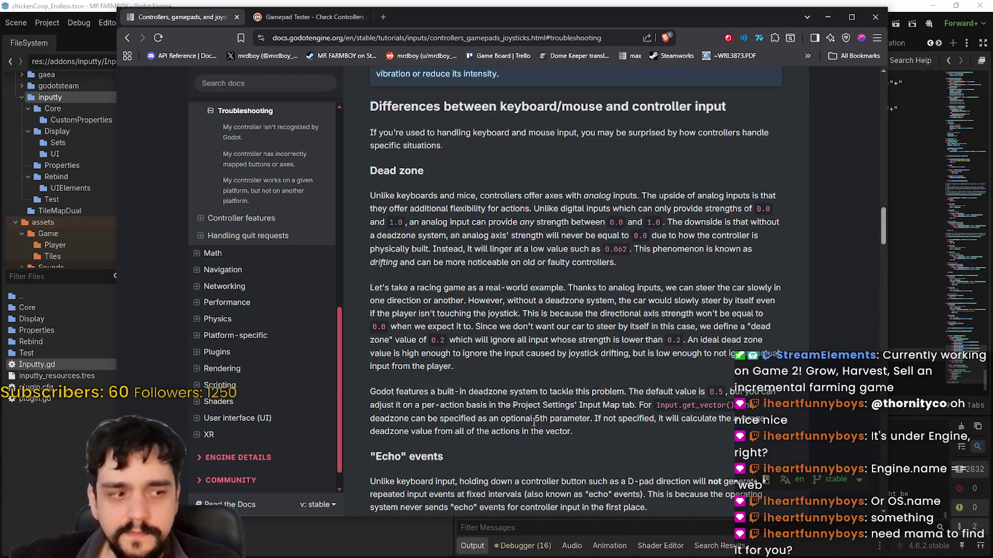
scroll(535, 419, "up", 4)
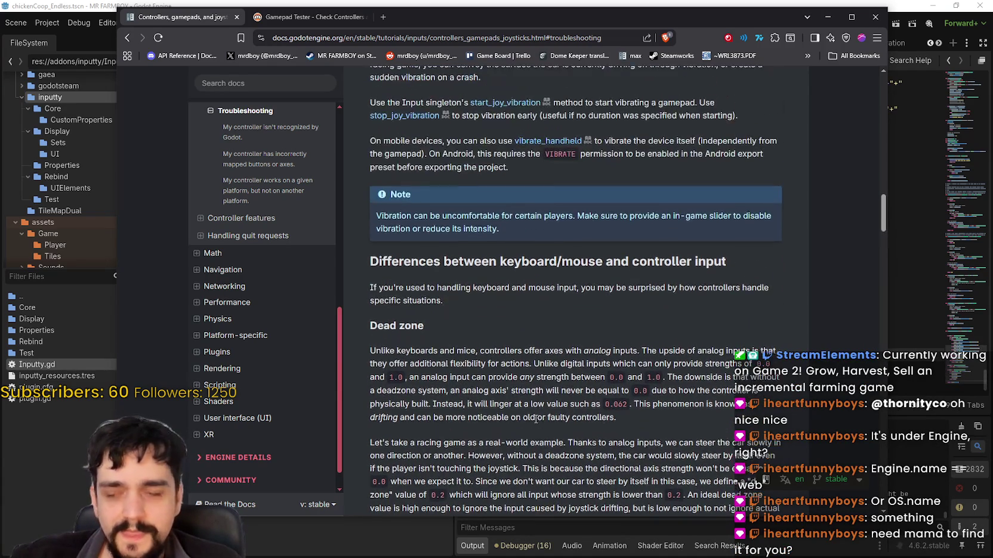
scroll(535, 419, "up", 2)
scroll(486, 285, "up", 7)
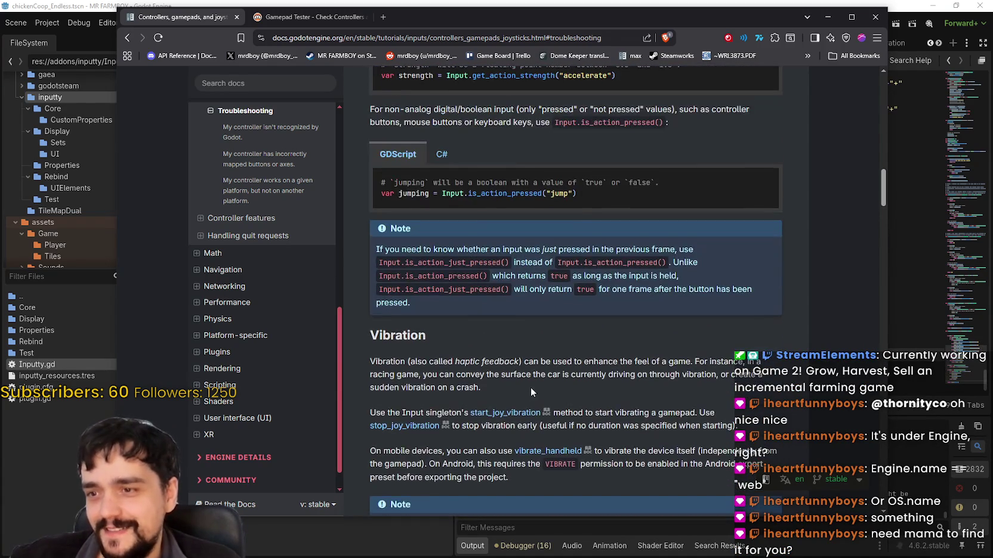
scroll(463, 434, "up", 8)
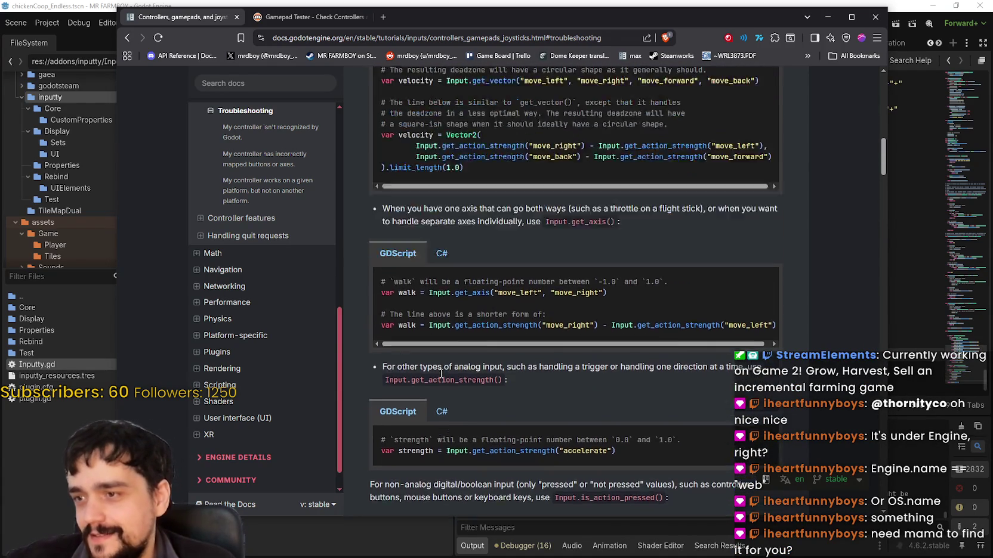
scroll(529, 272, "up", 2)
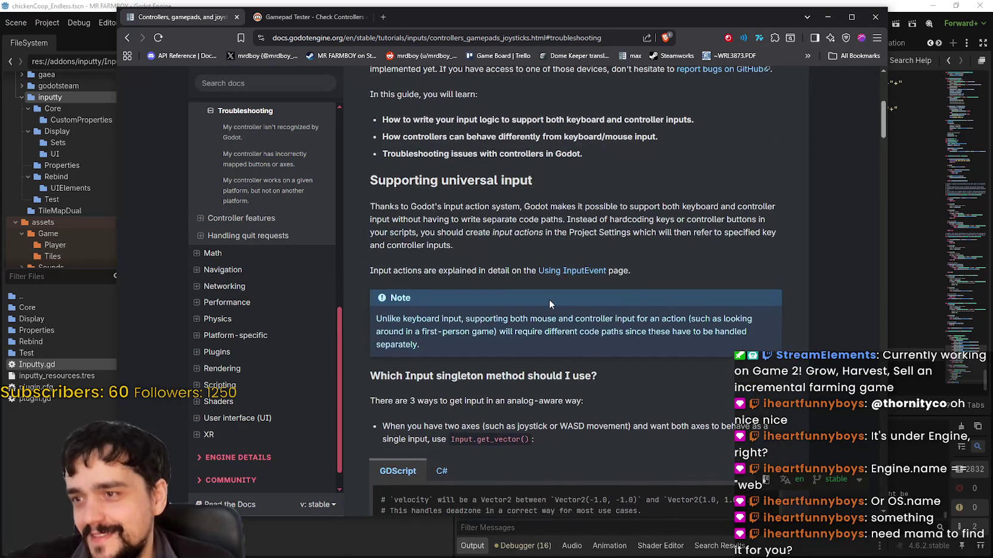
left_click(600, 271)
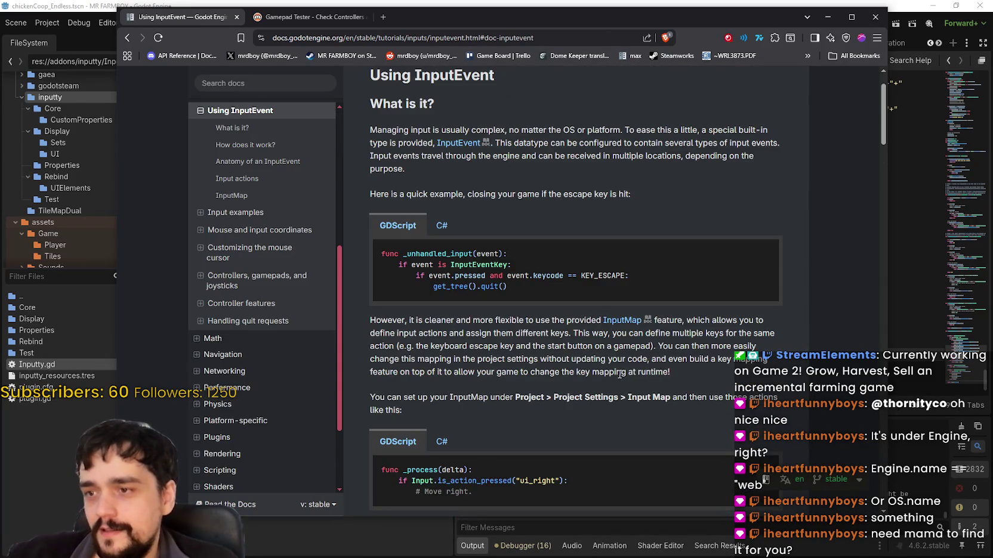
Read the Using InputEvent tutorial and jump to its InputMap section.
scroll(615, 371, "down", 4)
scroll(615, 371, "down", 15)
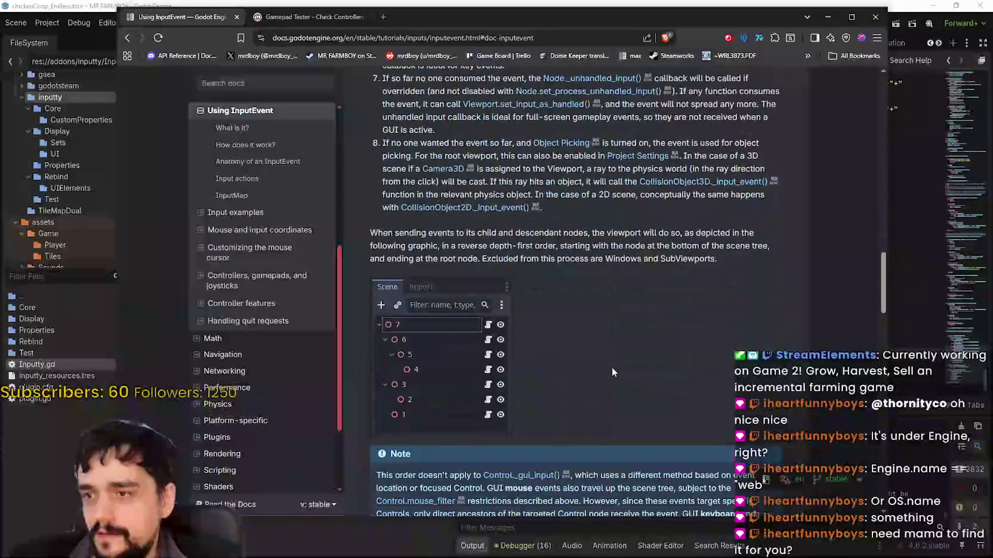
scroll(611, 371, "down", 20)
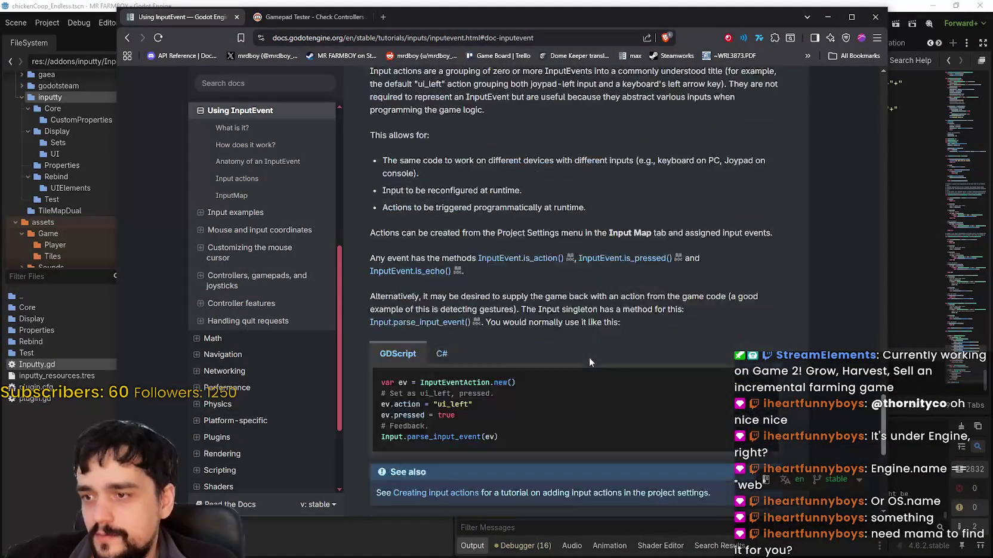
scroll(590, 357, "down", 10)
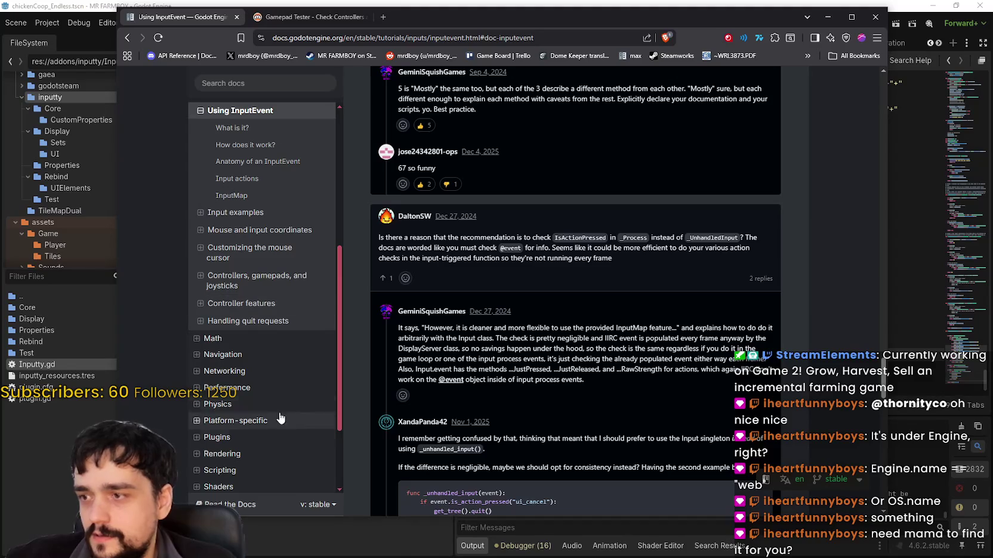
left_click(128, 39)
left_click(142, 38)
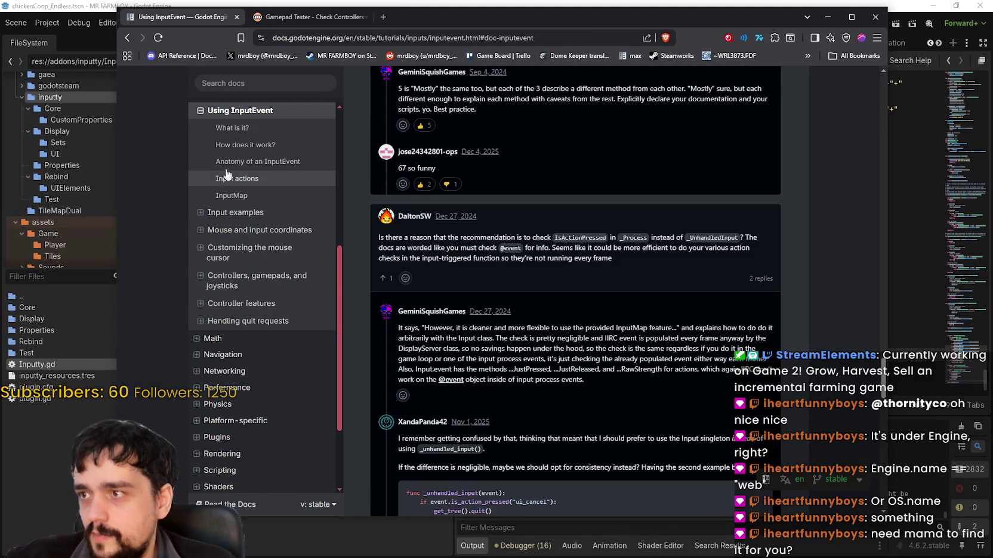
left_click(232, 197)
scroll(470, 298, "up", 2)
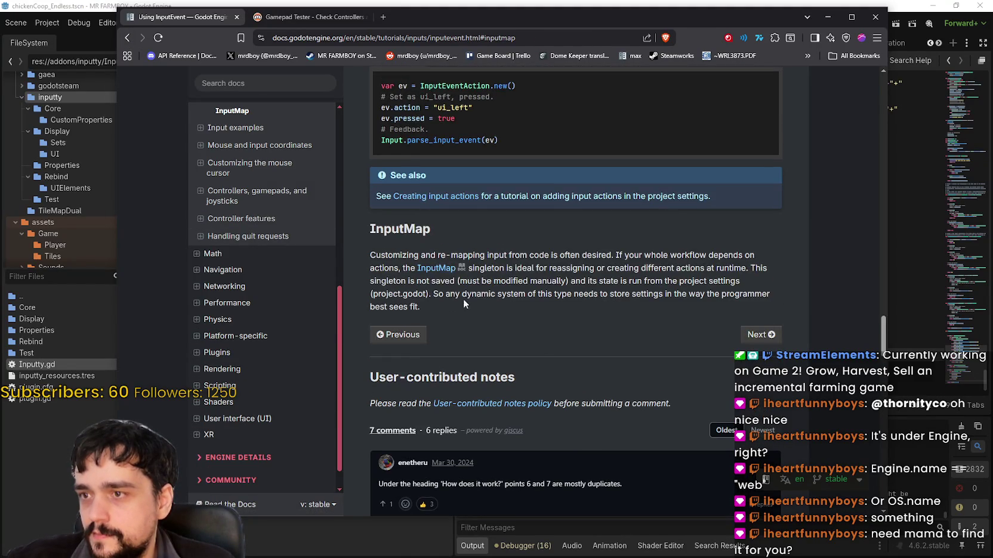
Review the InputMap class reference methods, then return to the tutorial's InputMap section.
left_click(434, 269)
scroll(621, 340, "down", 3)
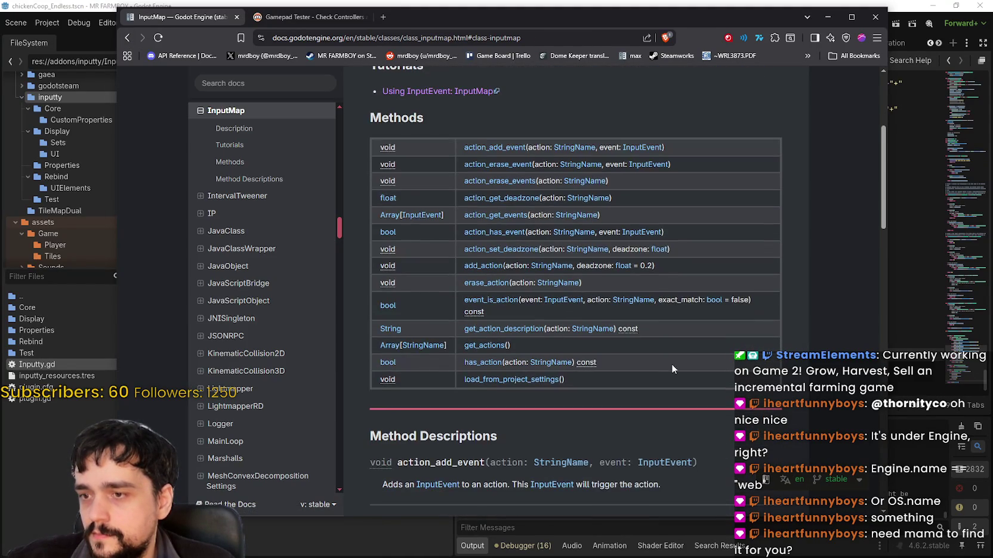
scroll(672, 364, "down", 5)
scroll(668, 353, "up", 8)
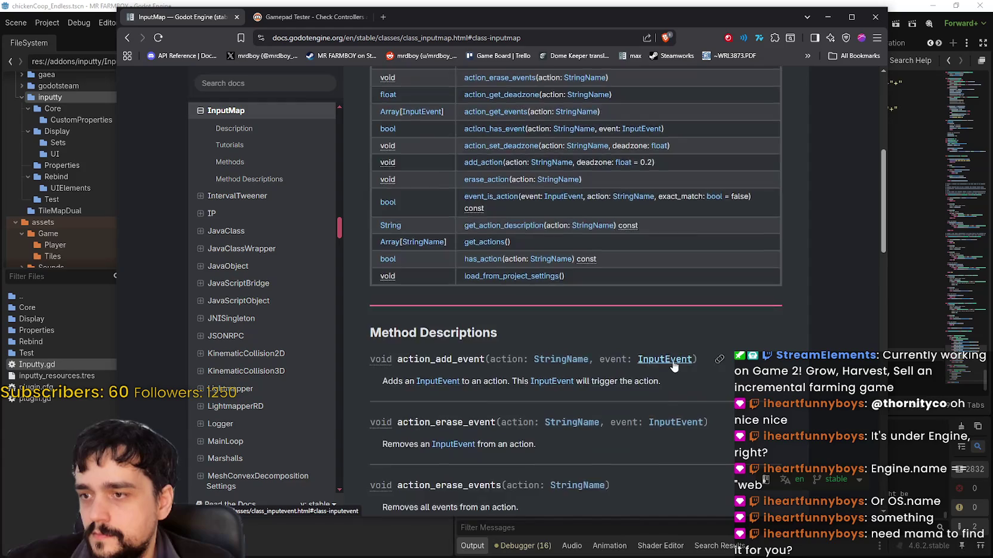
scroll(668, 353, "down", 3)
scroll(669, 351, "up", 3)
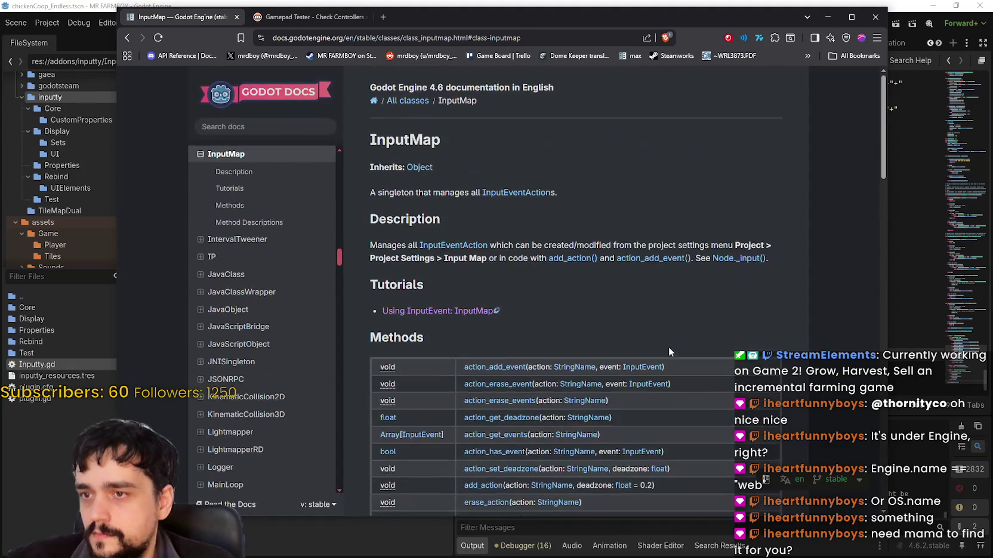
scroll(668, 347, "down", 5)
scroll(666, 346, "down", 15)
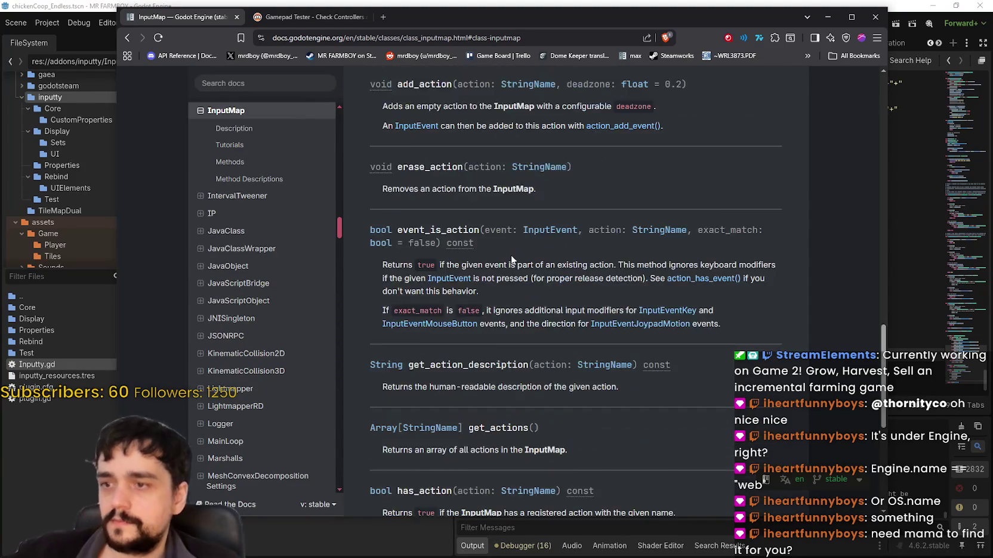
scroll(530, 371, "down", 4)
scroll(525, 373, "up", 9)
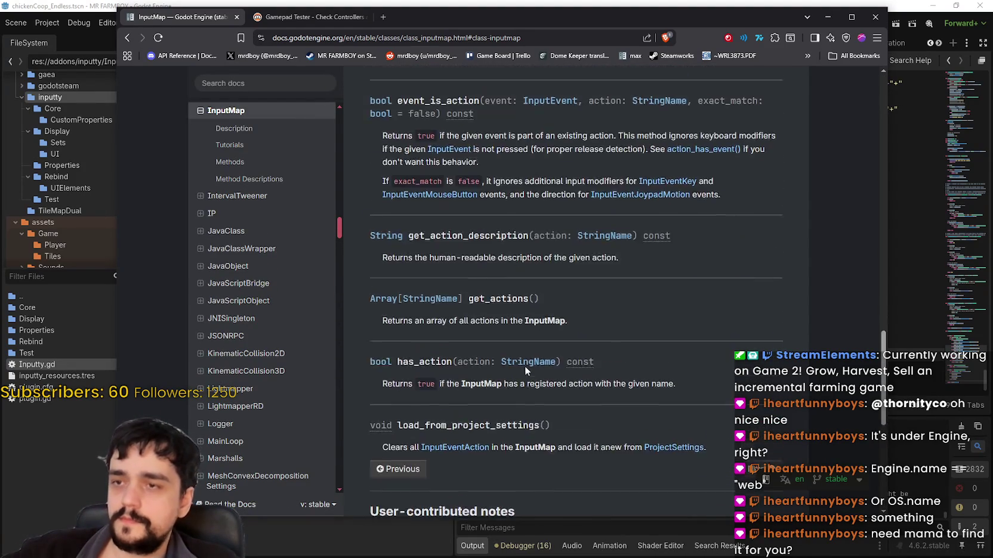
left_click(129, 39)
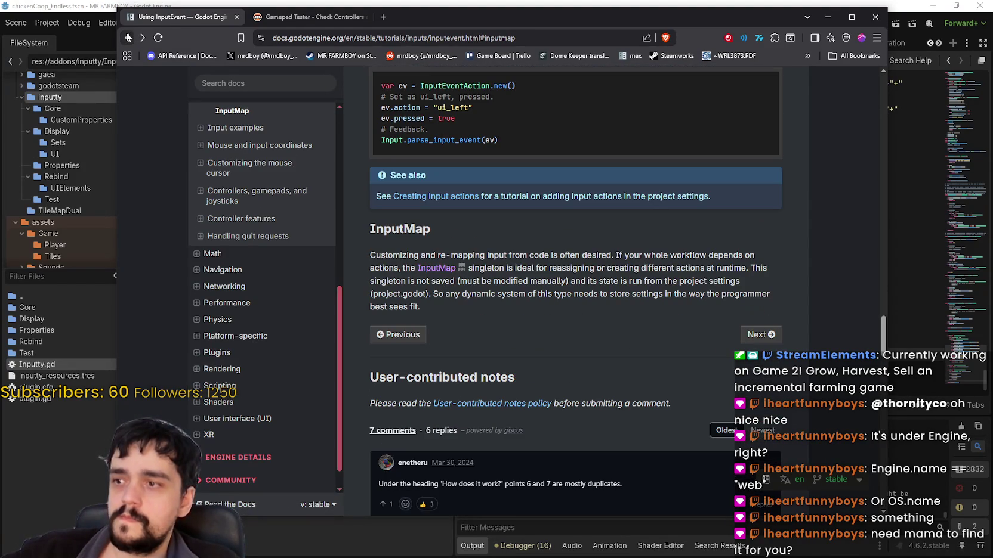
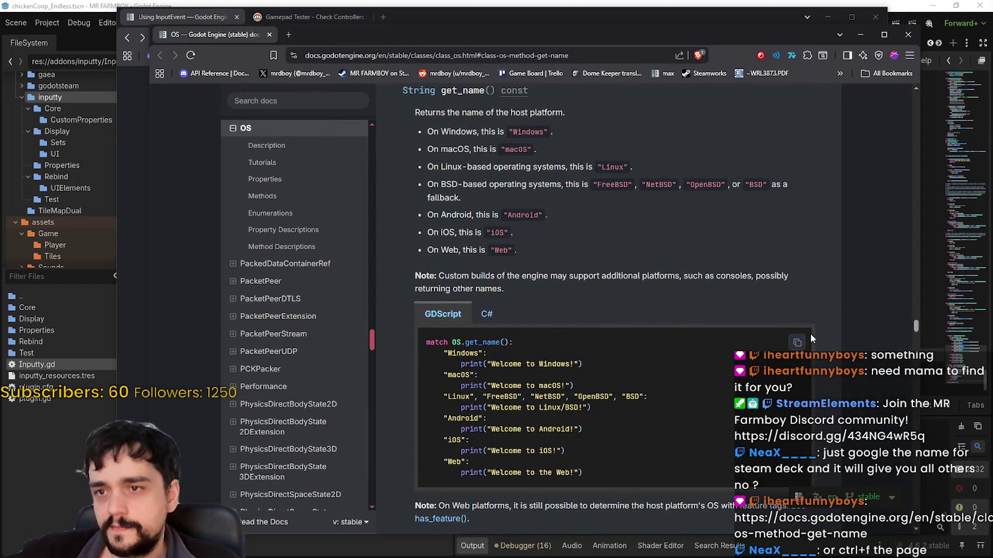
Read through the help page, highlighting the get_name description sentence.
scroll(683, 416, "up", 2)
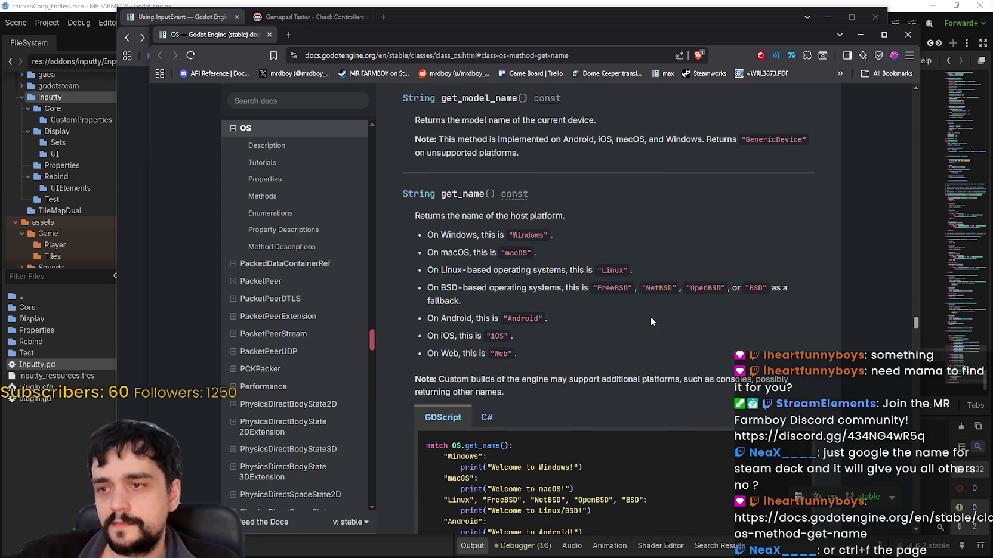
left_click_drag(561, 215, 428, 217)
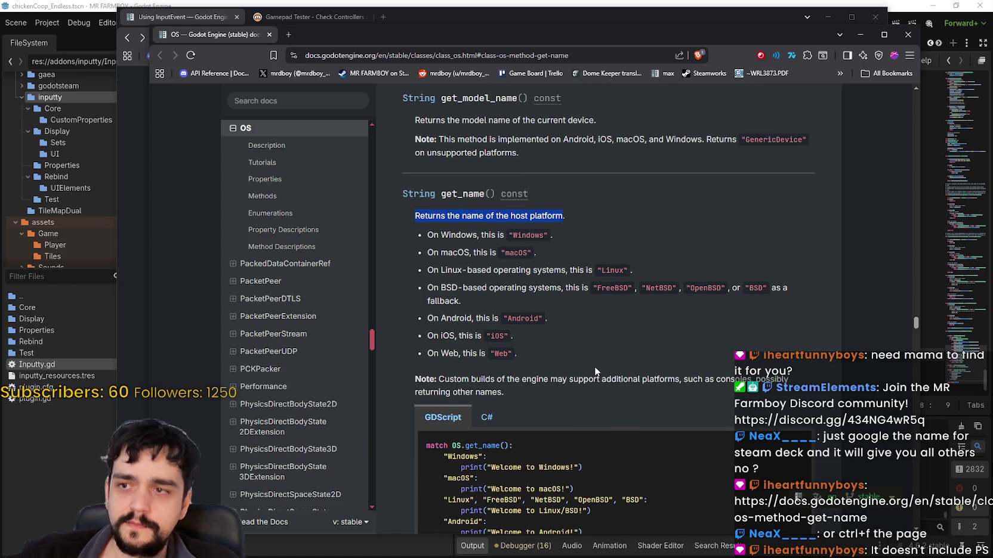
scroll(595, 366, "up", 1)
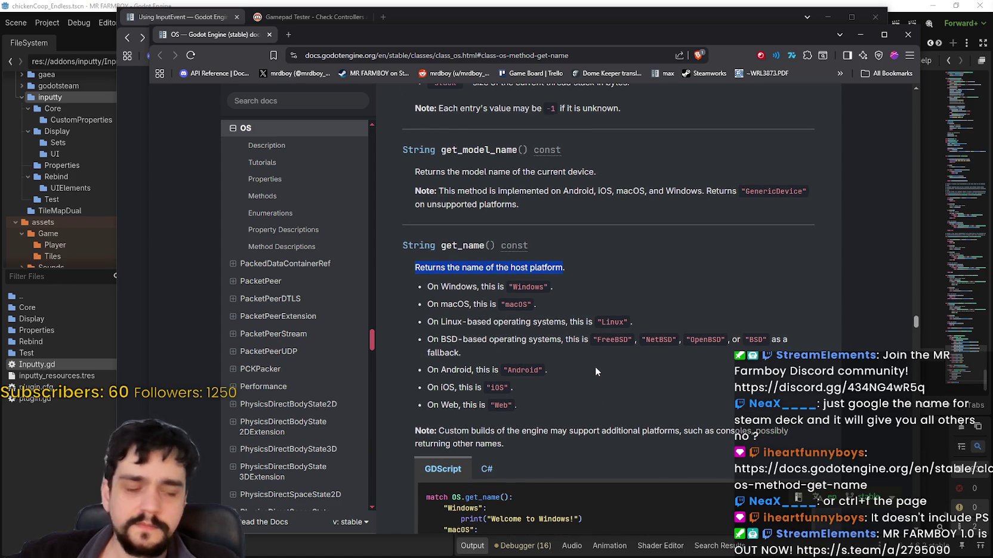
scroll(595, 371, "down", 5)
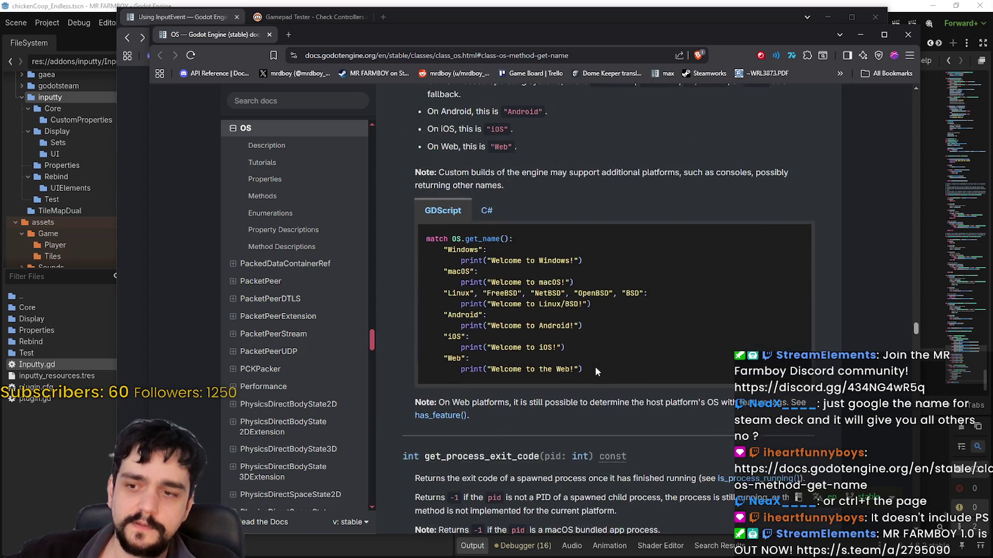
scroll(710, 427, "down", 7)
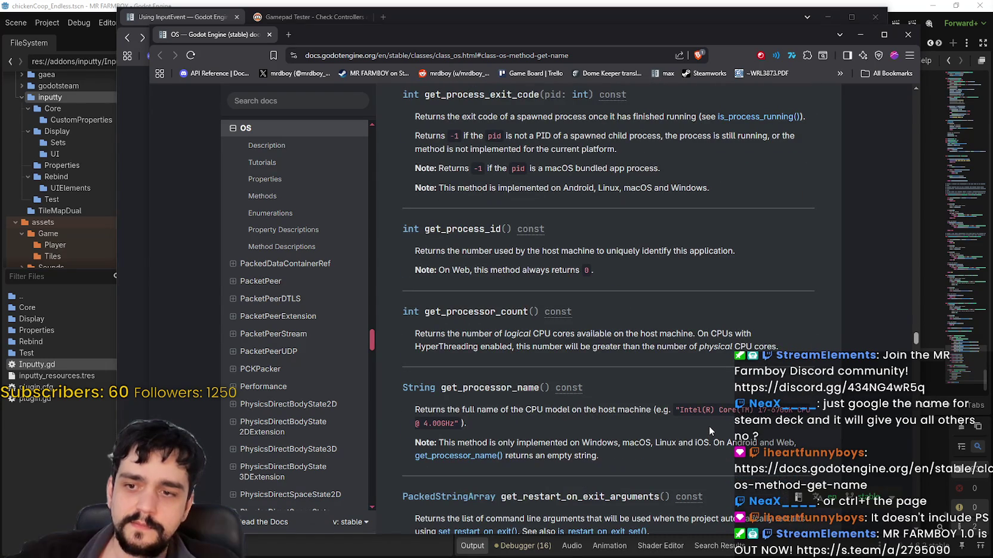
scroll(708, 426, "down", 3)
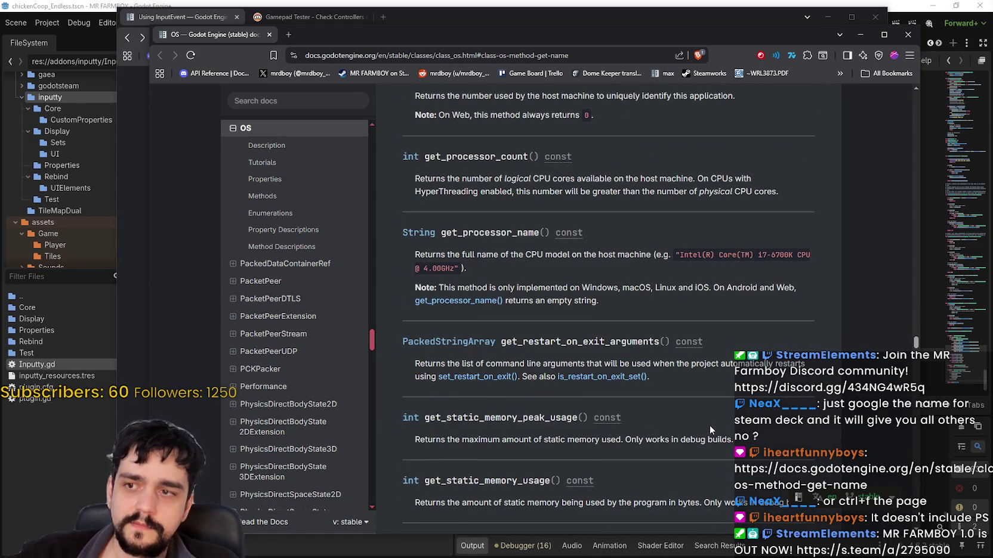
scroll(710, 424, "down", 7)
scroll(709, 422, "down", 4)
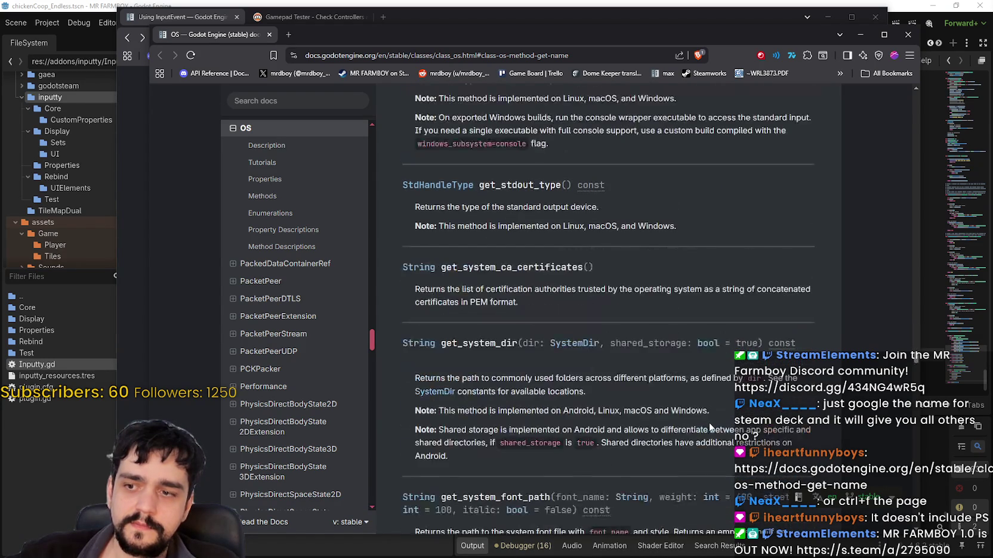
scroll(709, 422, "down", 5)
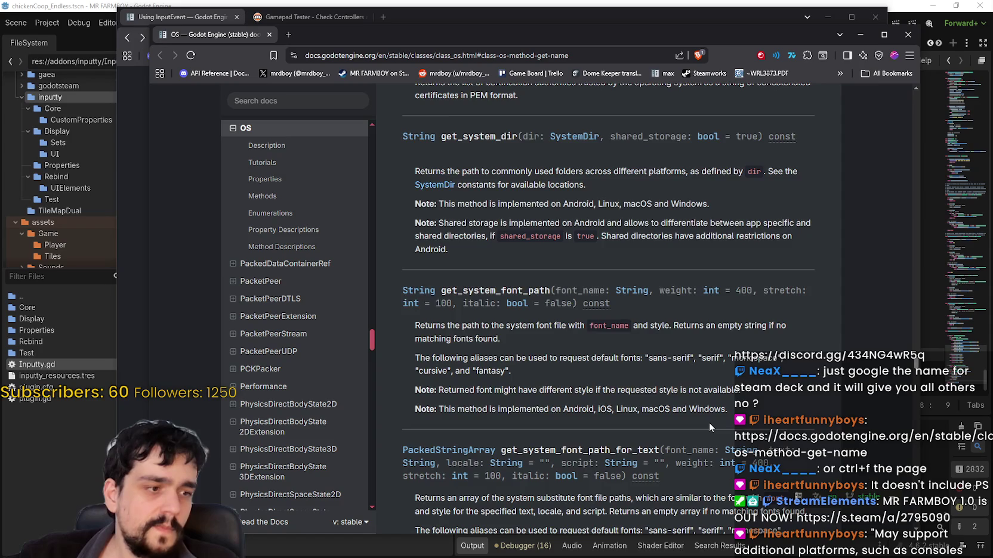
scroll(708, 424, "up", 17)
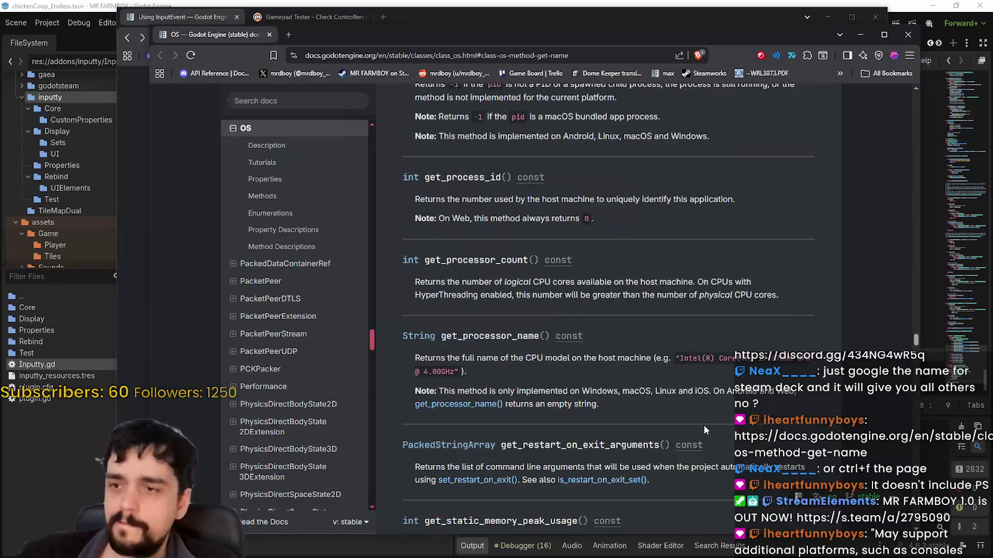
scroll(703, 425, "up", 1)
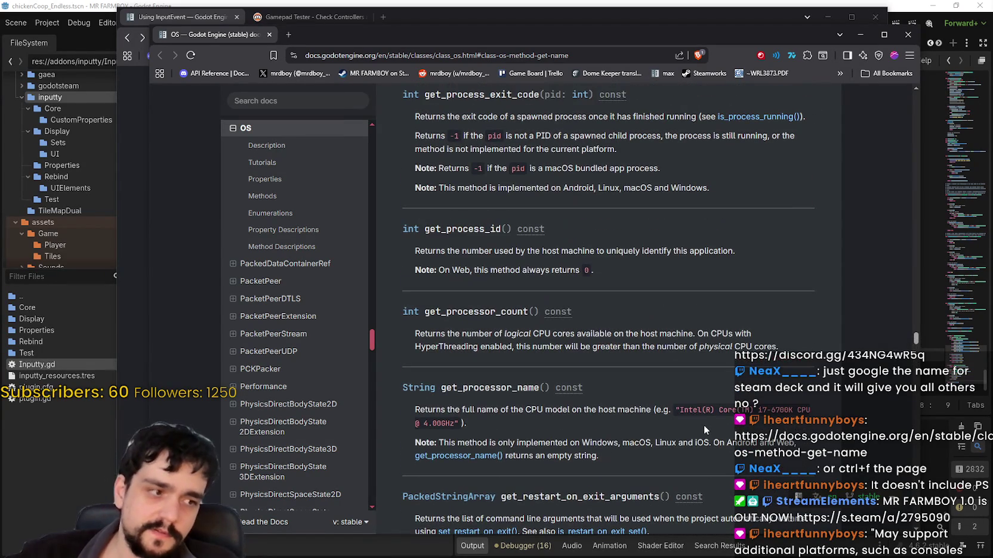
scroll(703, 425, "up", 3)
scroll(704, 425, "up", 3)
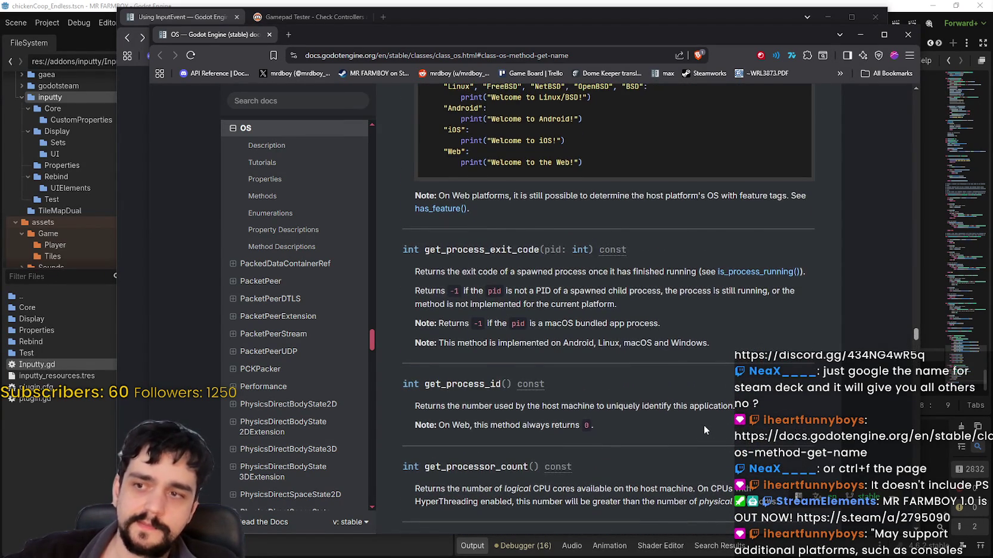
scroll(704, 425, "up", 1)
scroll(700, 432, "up", 3)
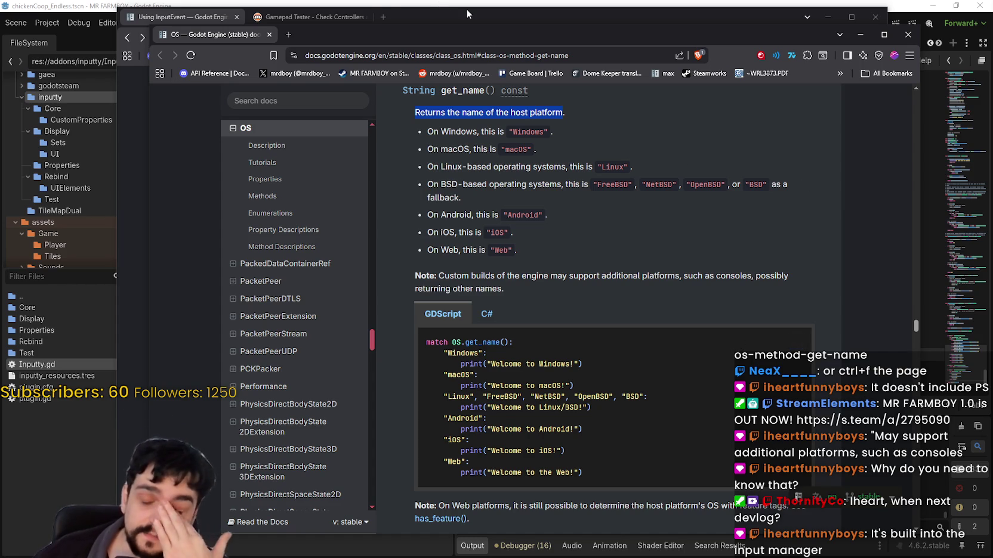
Back in Godot, dismiss Search Help and use Lookup Symbol on InputEventJoypadButton at line 498.
left_click(358, 4)
left_click(119, 19)
left_click(135, 23)
left_click(265, 43)
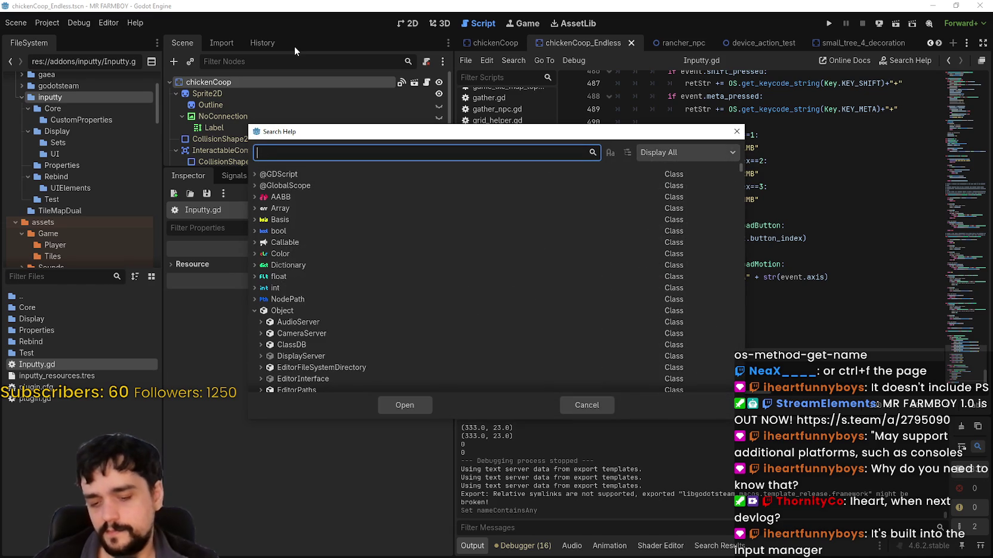
left_click(587, 405)
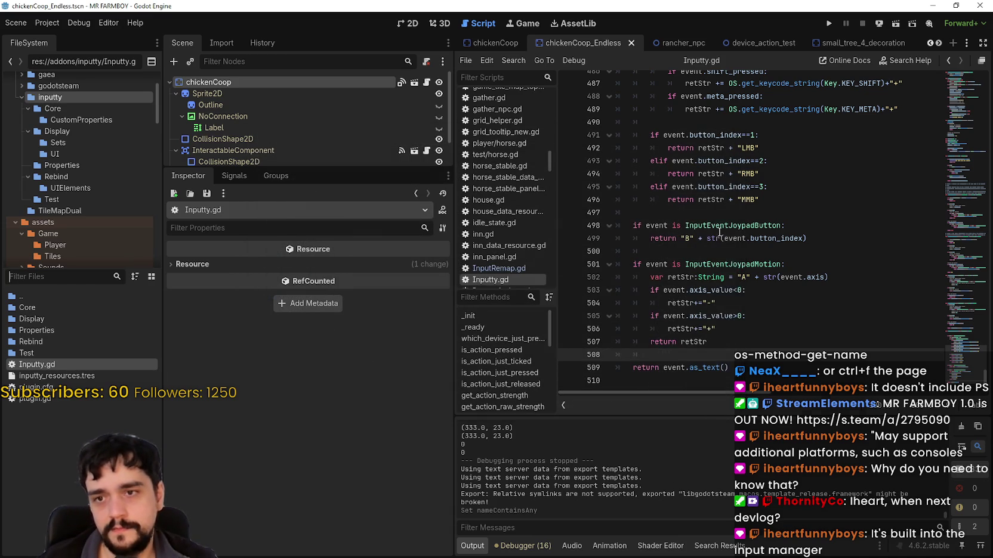
right_click(720, 230)
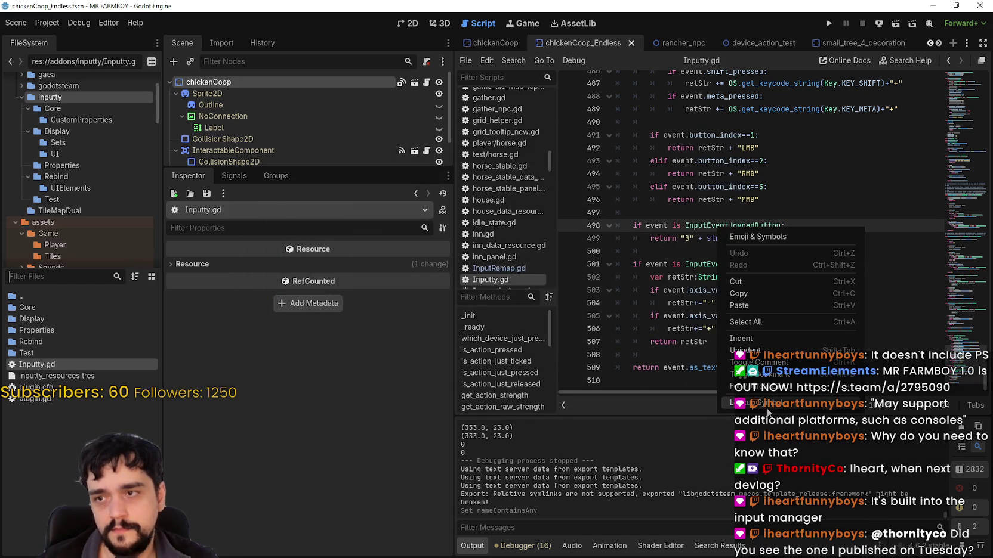
left_click(756, 404)
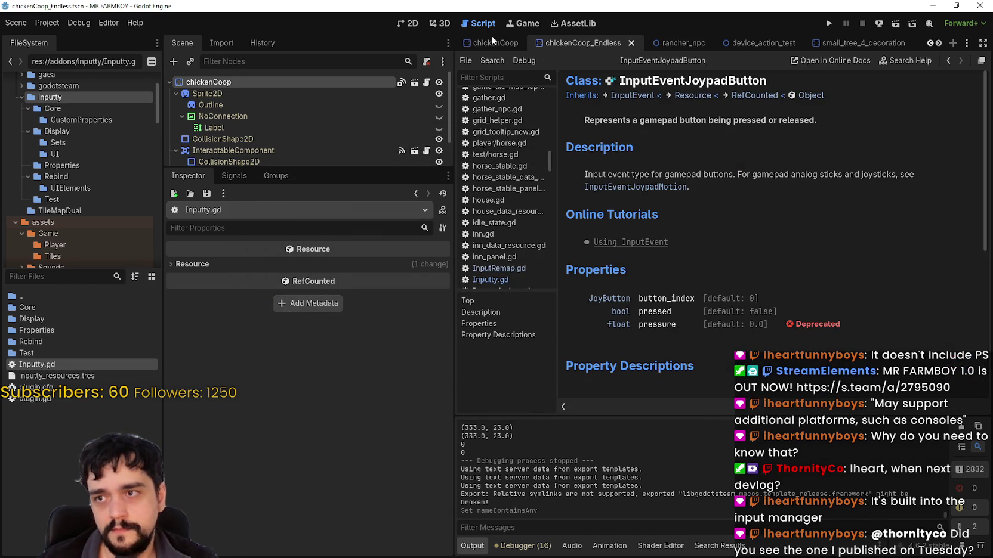
left_click(634, 95)
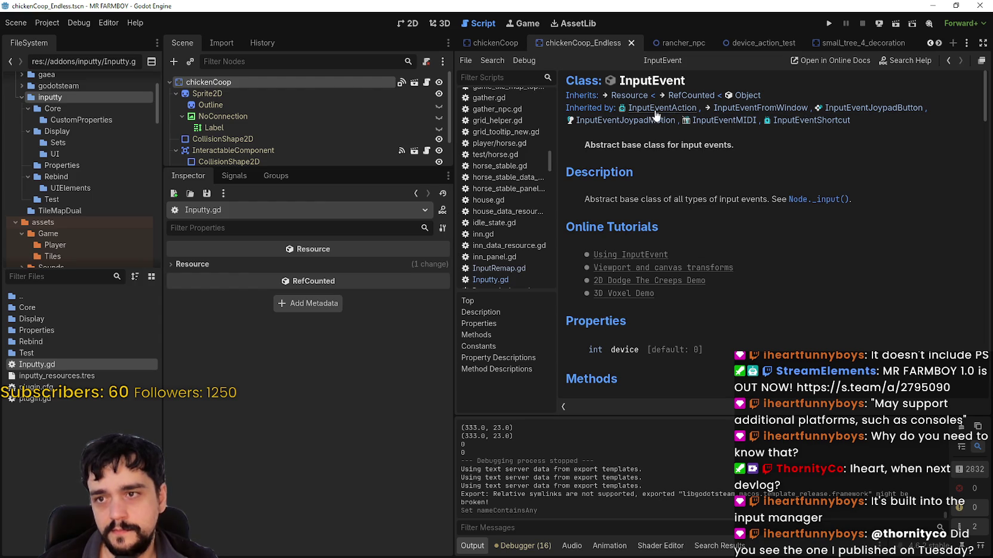
left_click_drag(453, 270, 352, 270)
scroll(571, 221, "down", 5)
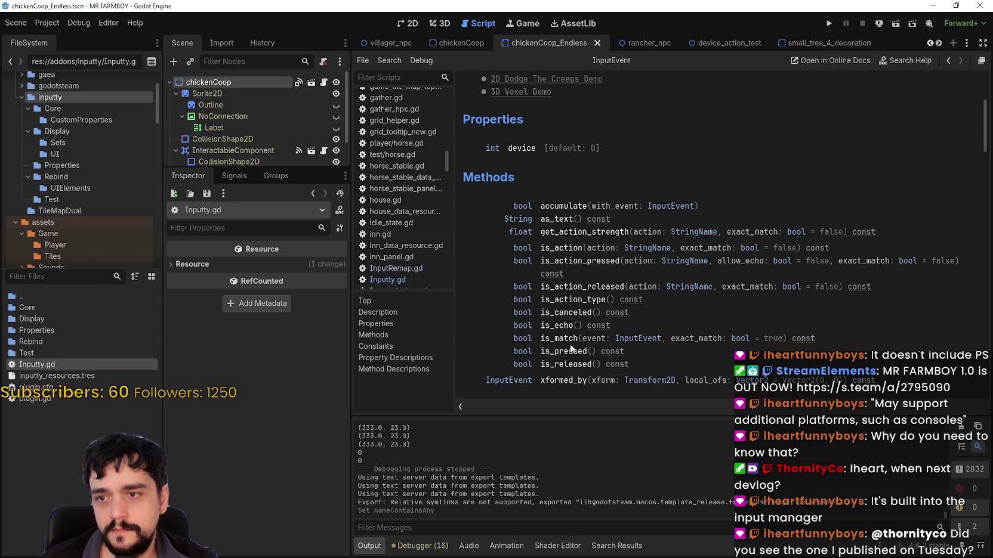
scroll(566, 231, "down", 5)
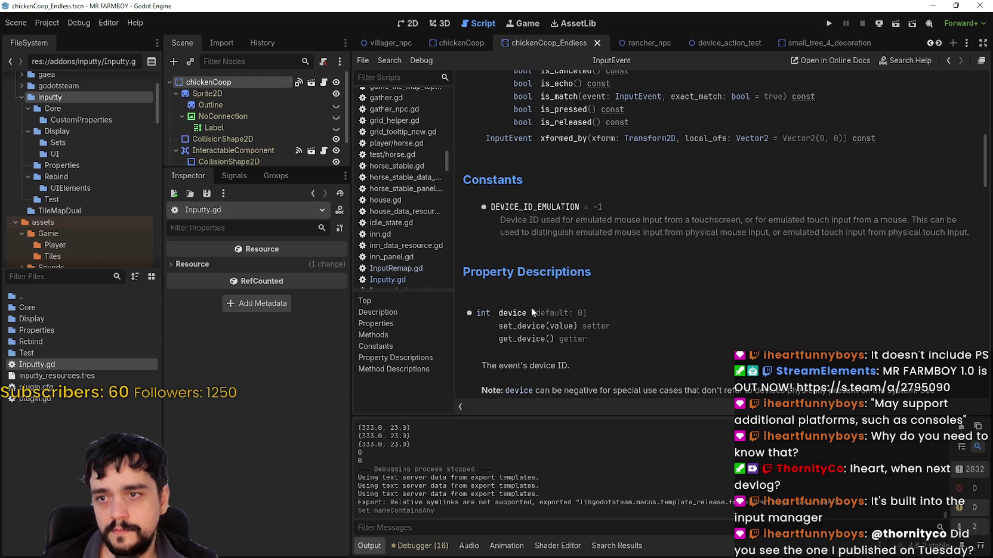
mouse_move(524, 220)
left_mouse_down()
mouse_move(839, 235)
mouse_move(592, 199)
mouse_move(591, 273)
left_mouse_up()
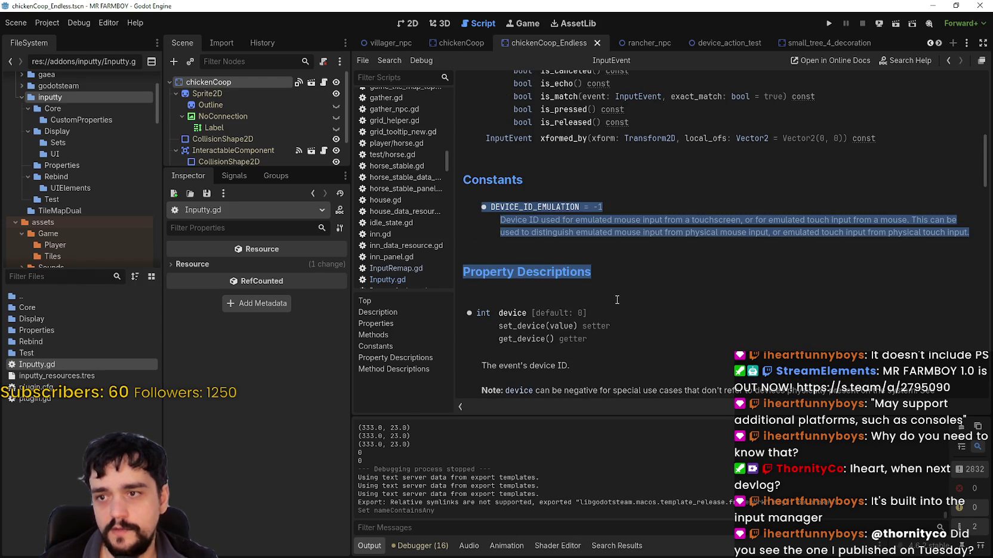
scroll(727, 324, "down", 3)
left_click(526, 157)
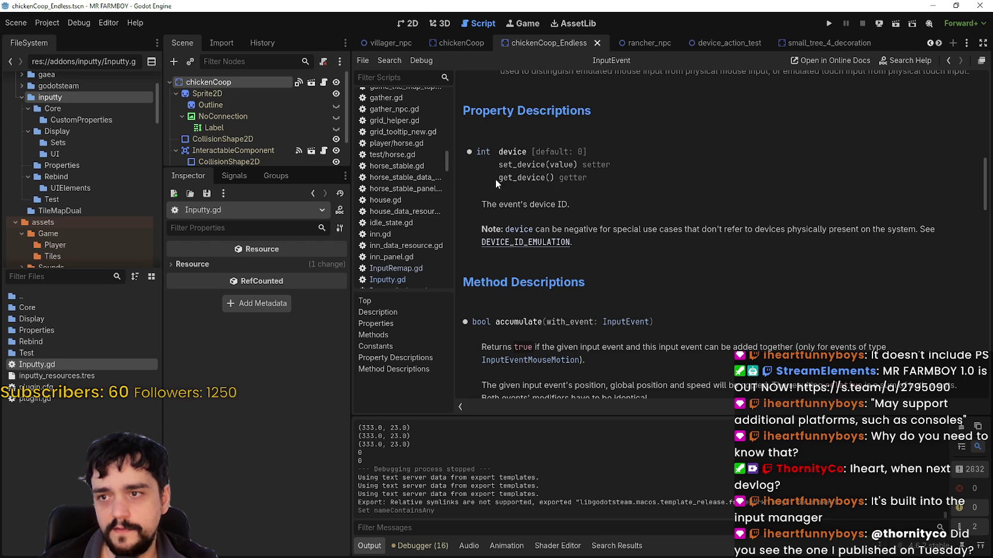
double_click(541, 176)
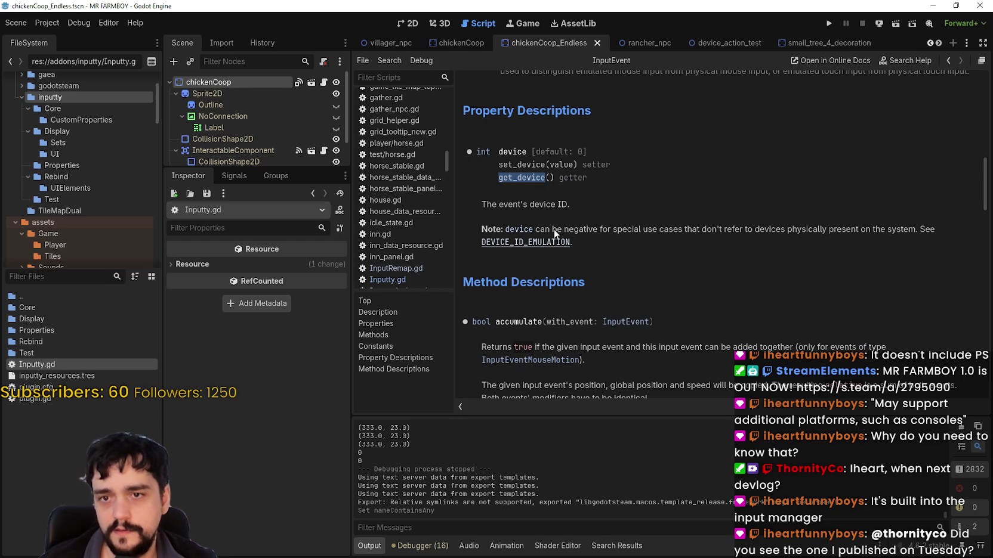
mouse_move(573, 230)
left_mouse_down()
mouse_move(696, 230)
mouse_move(573, 243)
left_mouse_up()
scroll(587, 265, "down", 3)
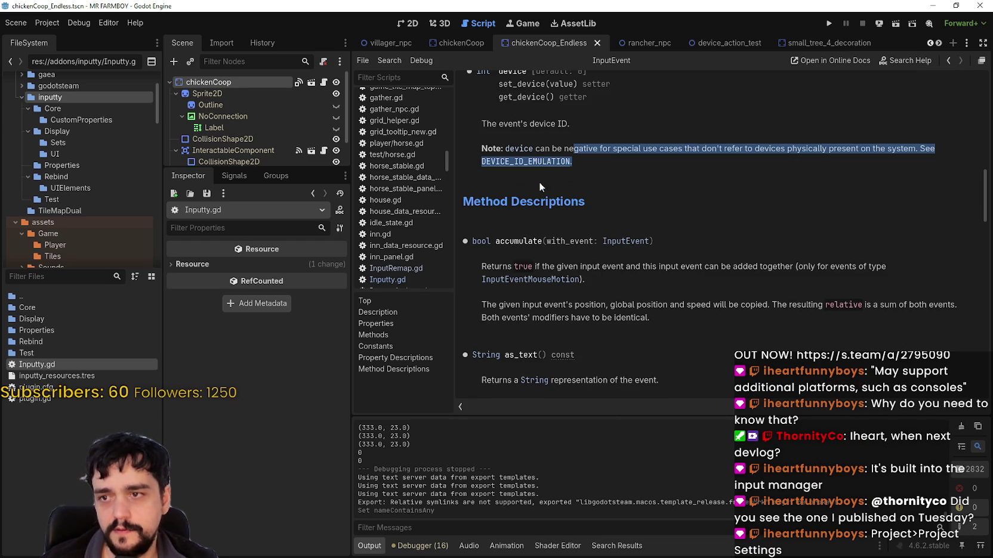
left_click(531, 162)
scroll(630, 275, "down", 8)
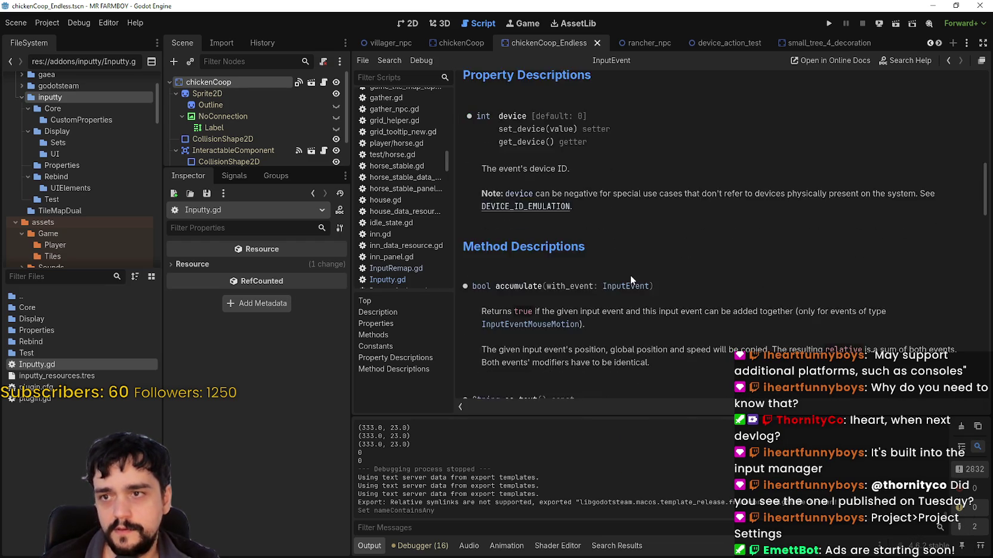
scroll(630, 273, "up", 10)
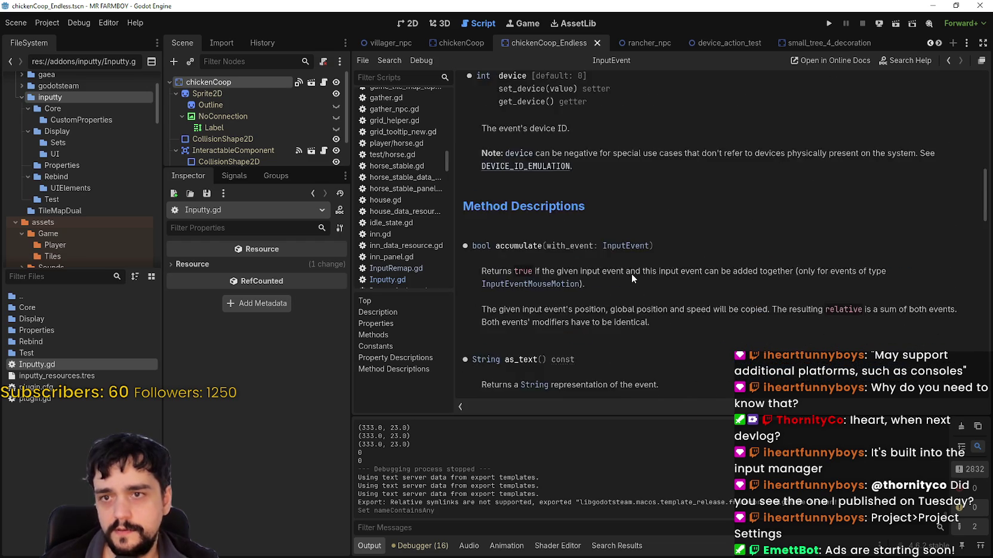
scroll(629, 268, "down", 10)
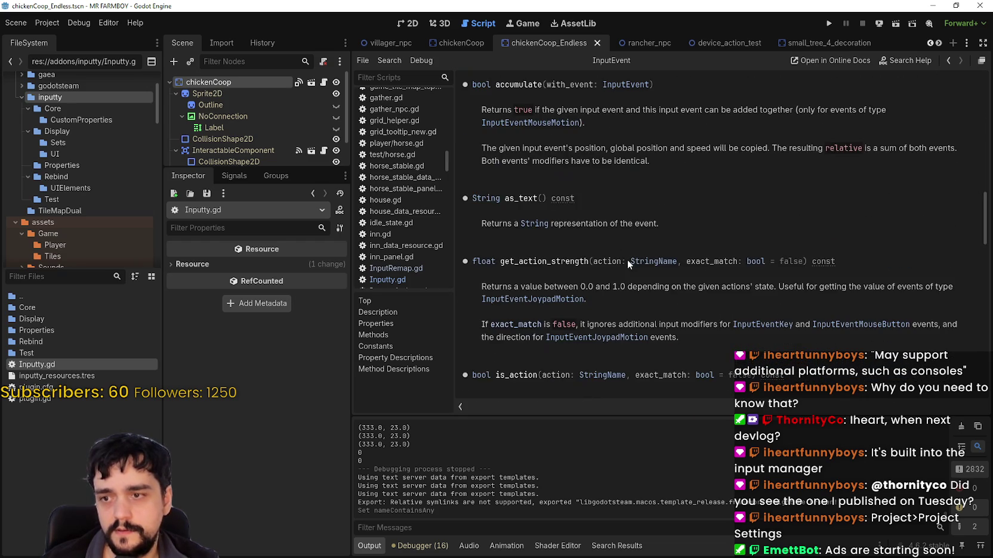
scroll(621, 291, "down", 7)
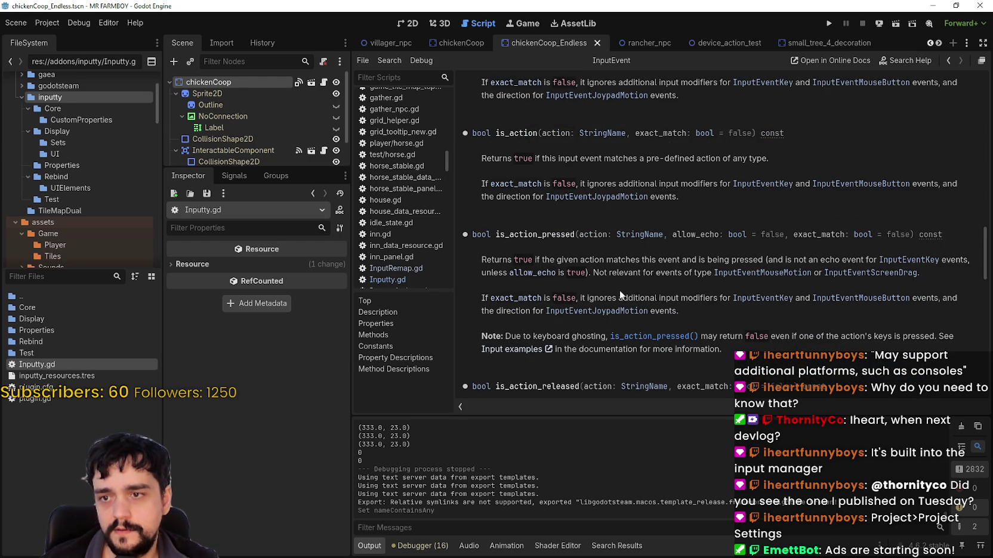
scroll(619, 285, "down", 8)
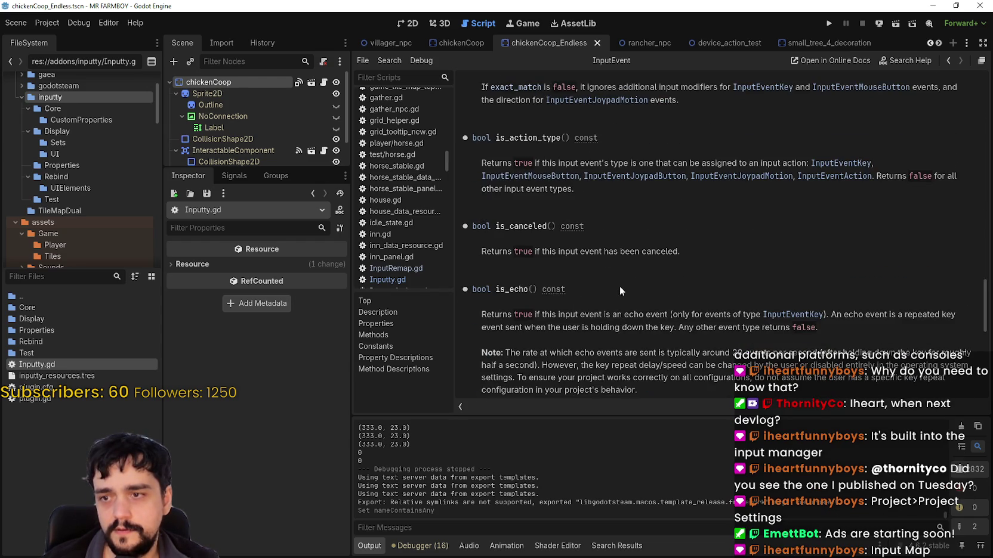
scroll(715, 270, "down", 5)
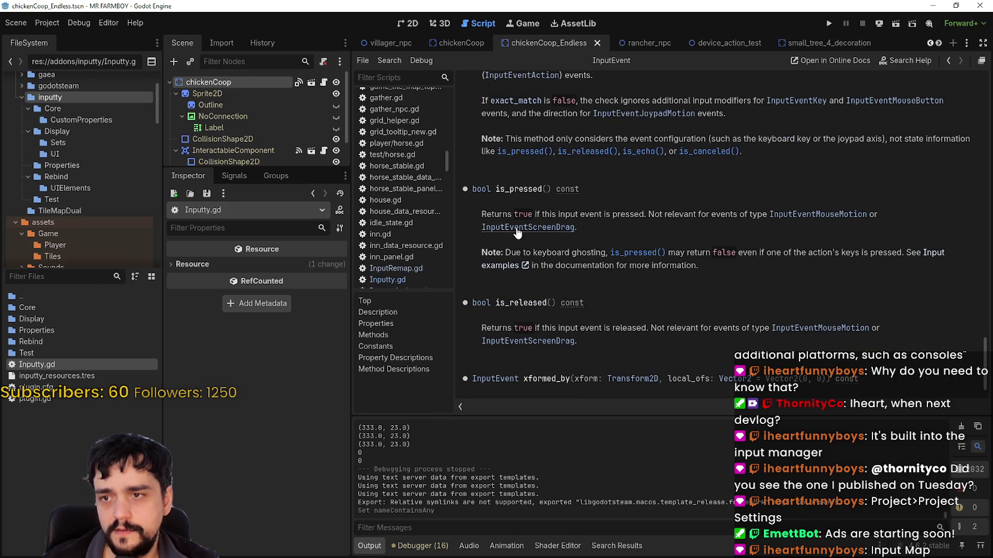
scroll(531, 287, "down", 2)
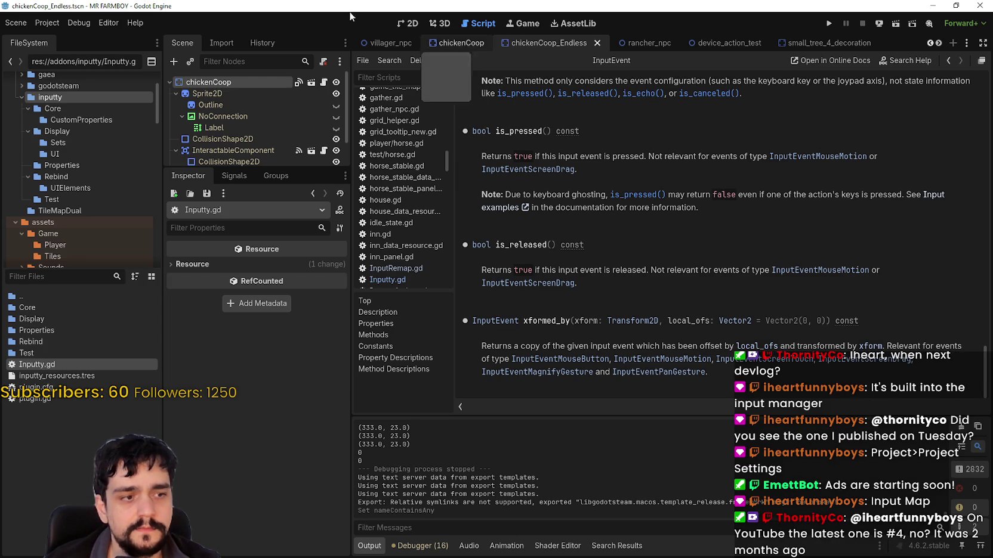
left_click(43, 22)
Open the Project Settings window, closing and reopening it once.
left_click(53, 34)
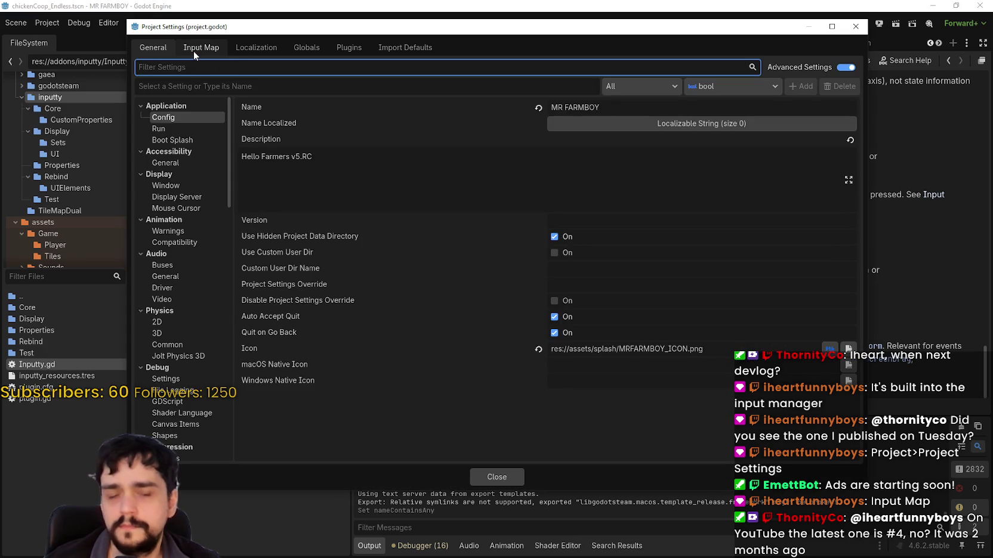
left_click(864, 28)
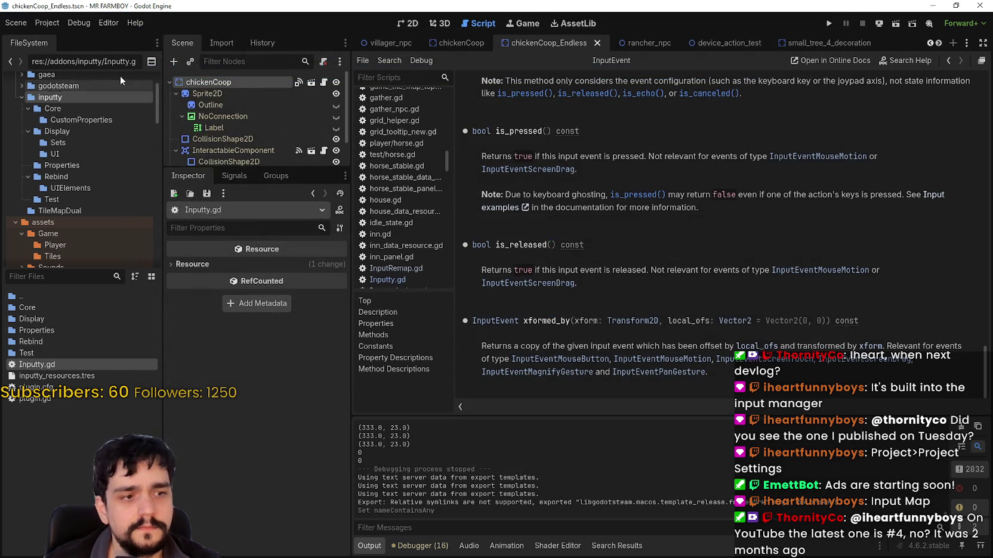
left_click(46, 27)
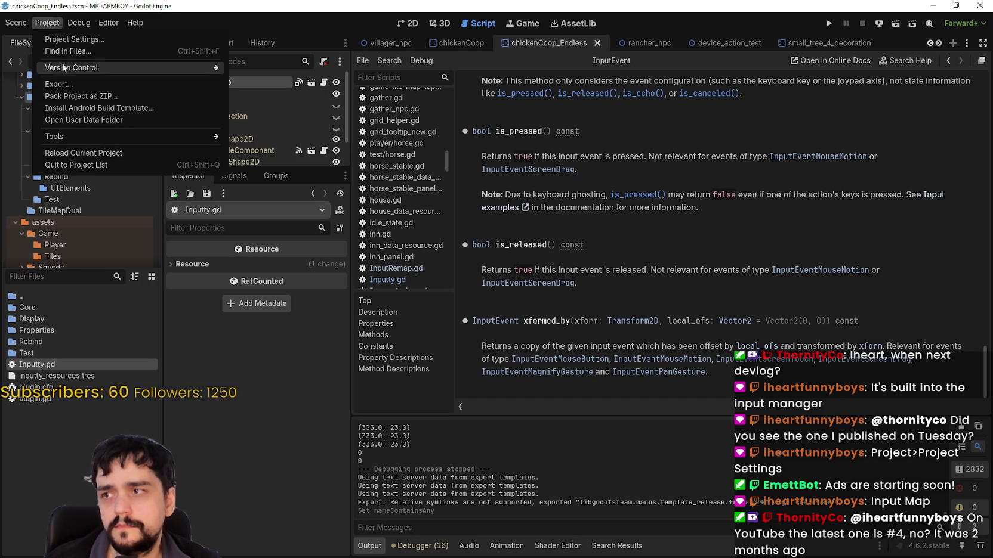
left_click(74, 39)
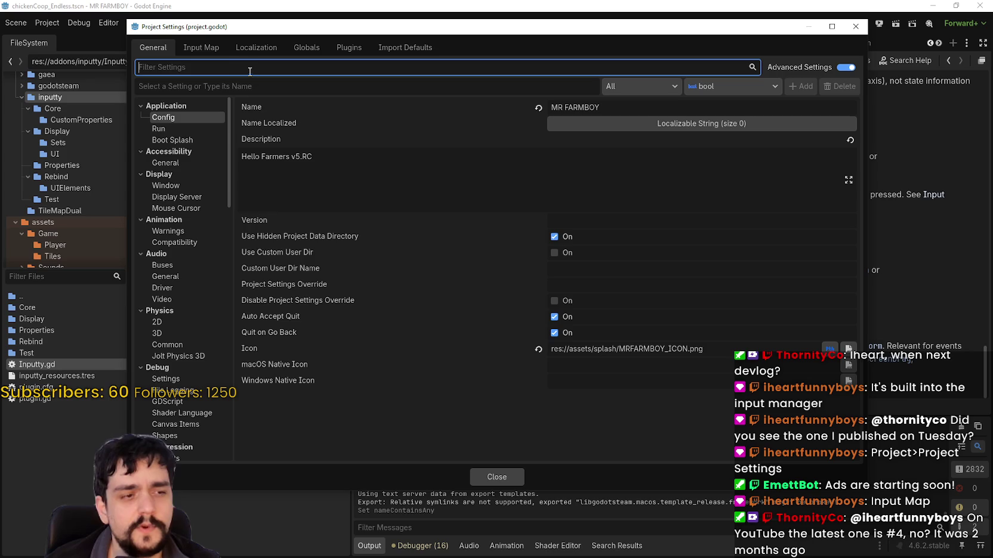
Browse the Input Devices categories: buffering, sensors, and pointing/touch emulation.
scroll(179, 358, "down", 10)
scroll(200, 398, "down", 10)
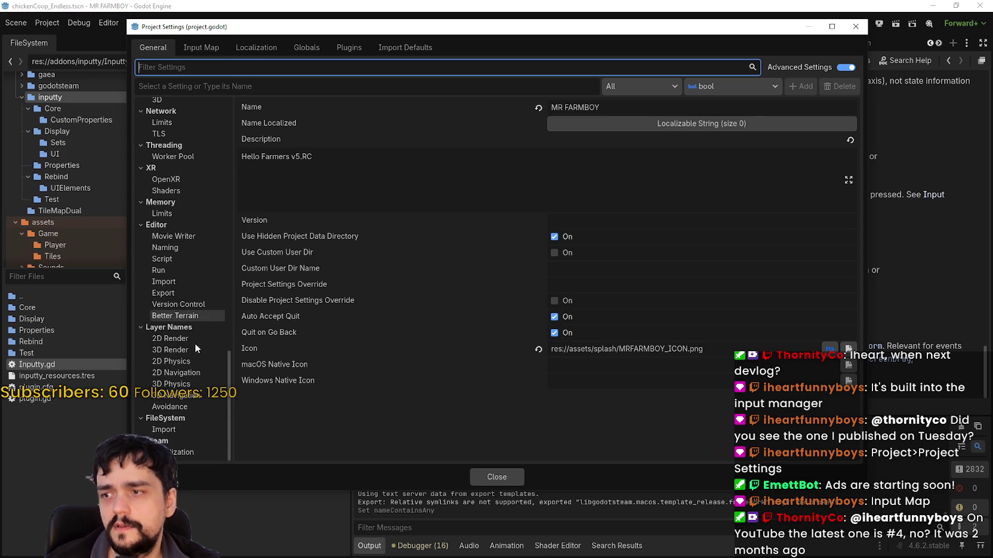
scroll(190, 428, "up", 5)
scroll(189, 424, "up", 5)
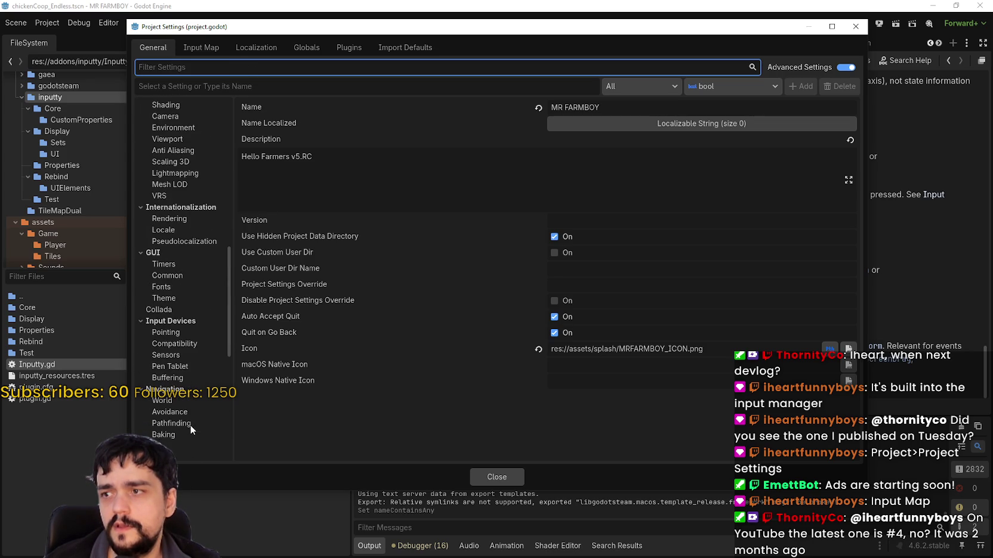
left_click(188, 378)
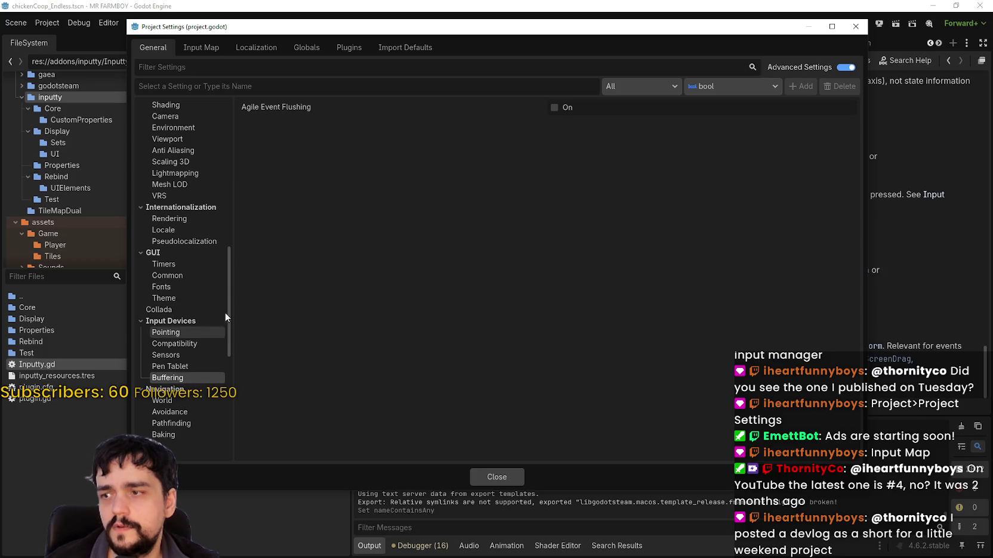
left_click(179, 355)
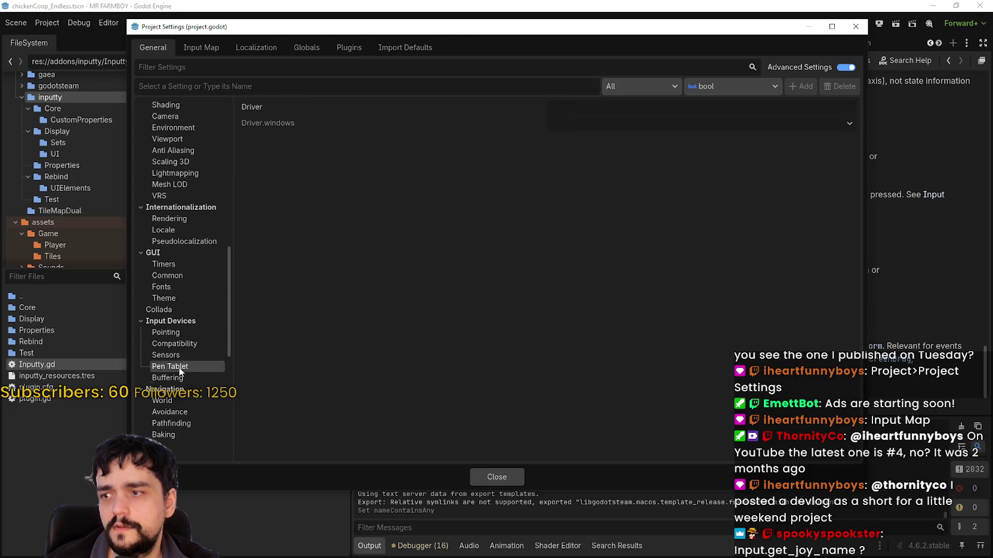
left_click(182, 333)
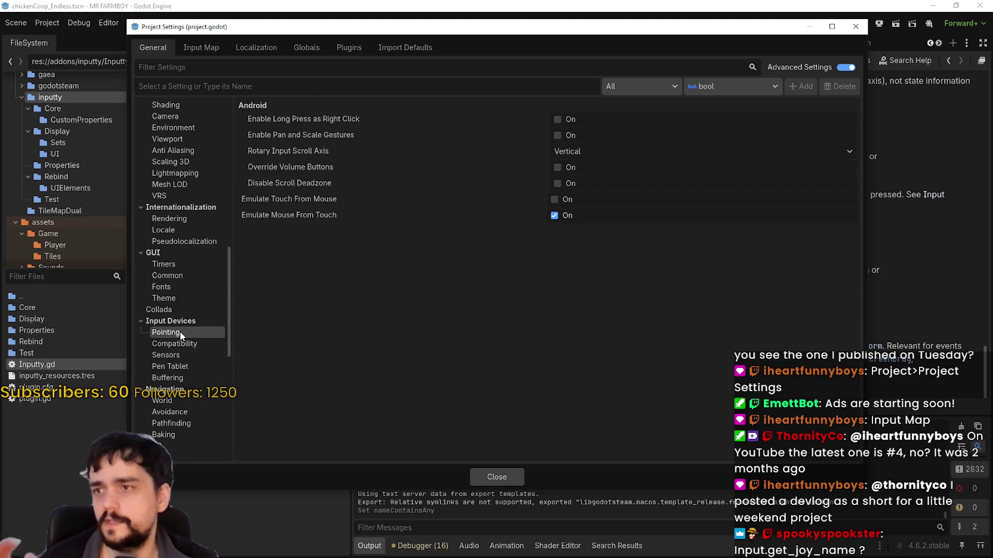
scroll(197, 296, "up", 5)
scroll(198, 297, "up", 10)
left_click(235, 85)
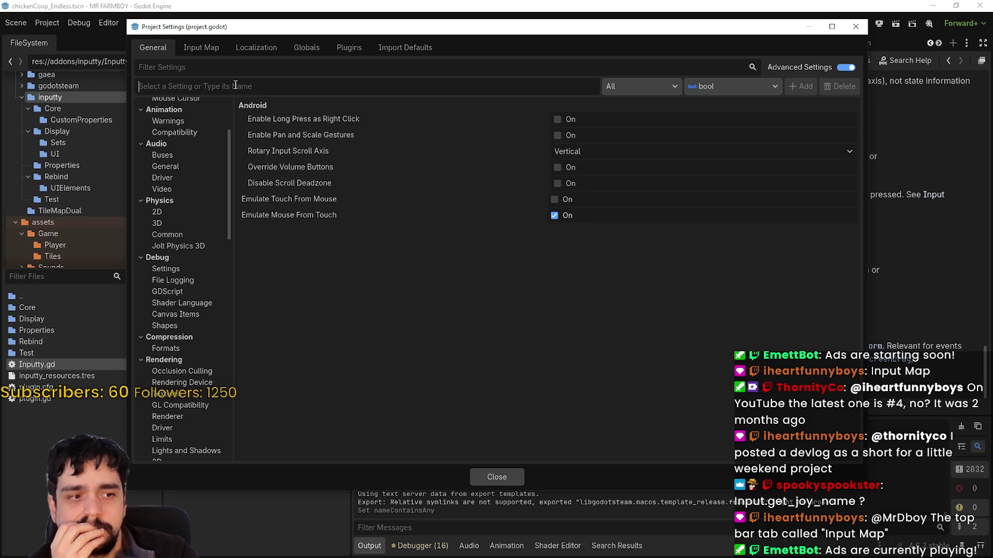
In the Input Map, edit craft_cancel's Joypad Button 1 binding.
left_click(202, 47)
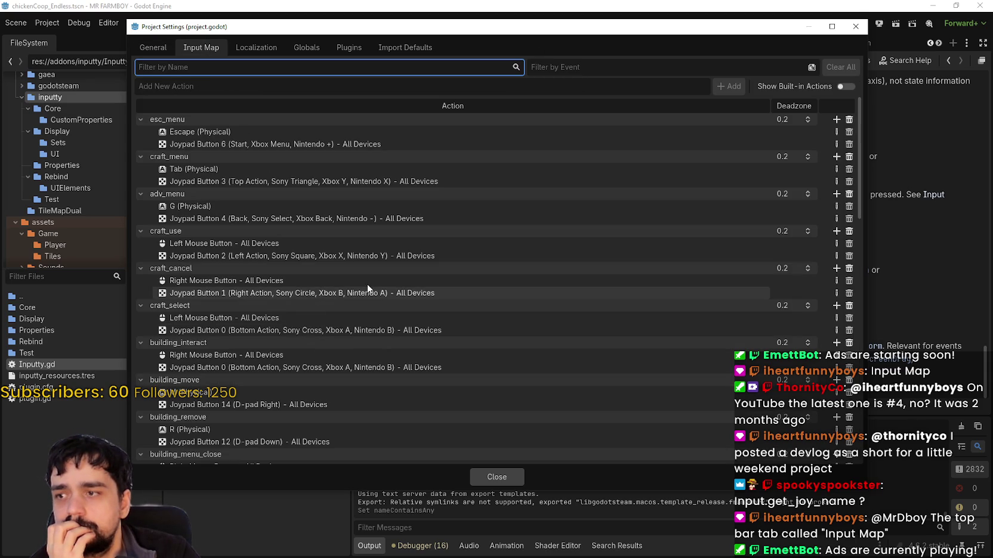
left_click(368, 293)
double_click(368, 293)
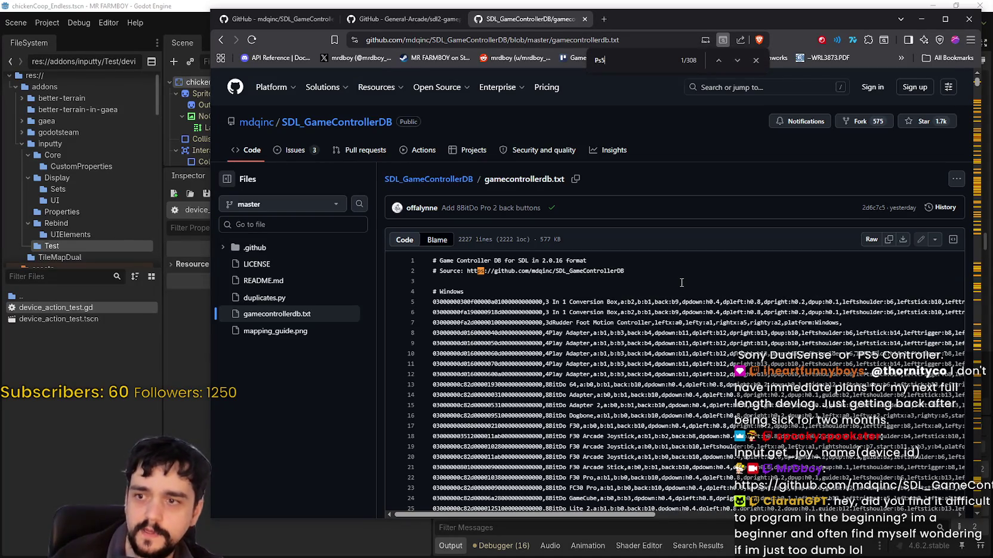
type("5")
In gamecontrollerdb.txt, select the PS5 Controller name on line 578.
scroll(590, 278, "down", 1)
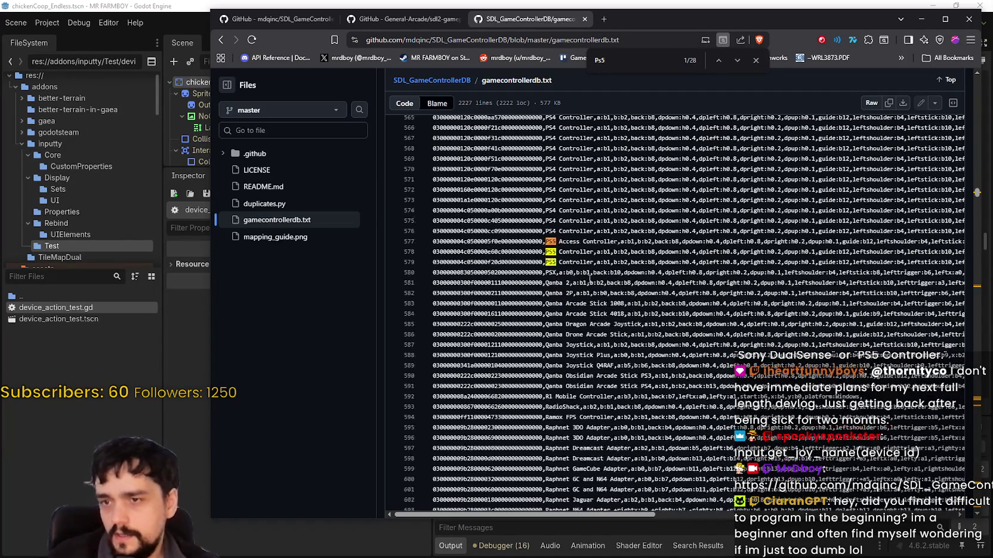
double_click(575, 251)
left_click_drag(574, 251, 552, 249)
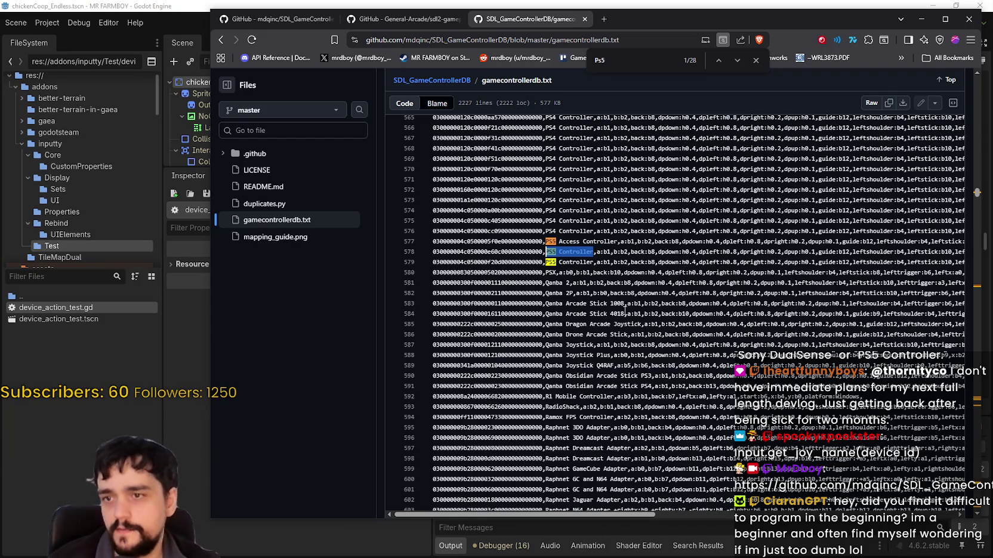
scroll(579, 201, "up", 3)
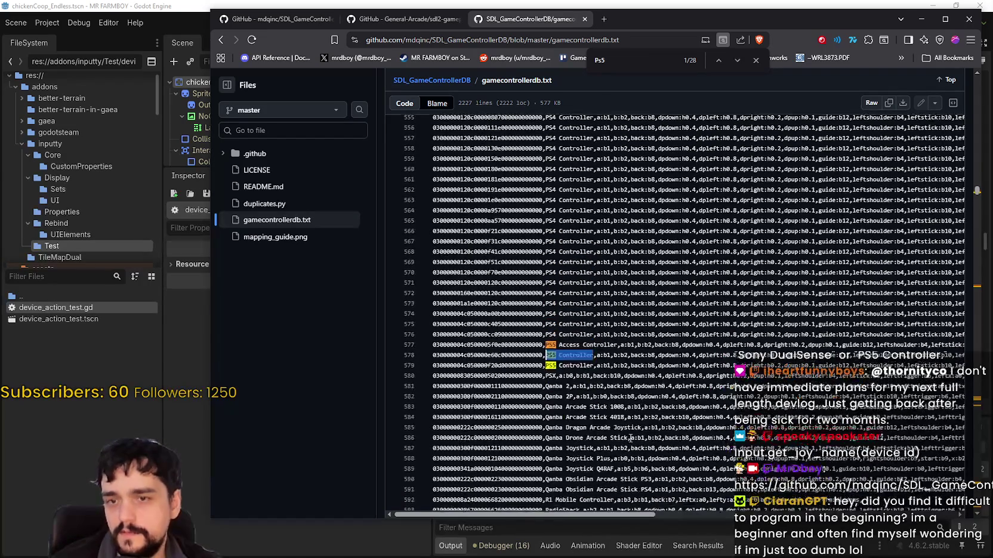
scroll(606, 384, "down", 2)
left_click_drag(545, 314, 594, 315)
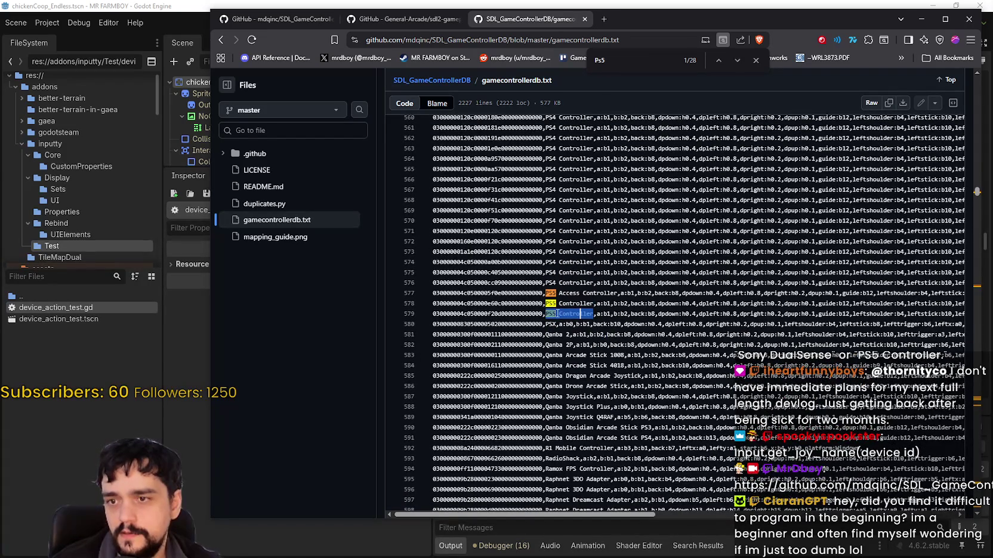
scroll(606, 384, "up", 1)
scroll(606, 383, "down", 2)
left_click_drag(557, 274, 547, 274)
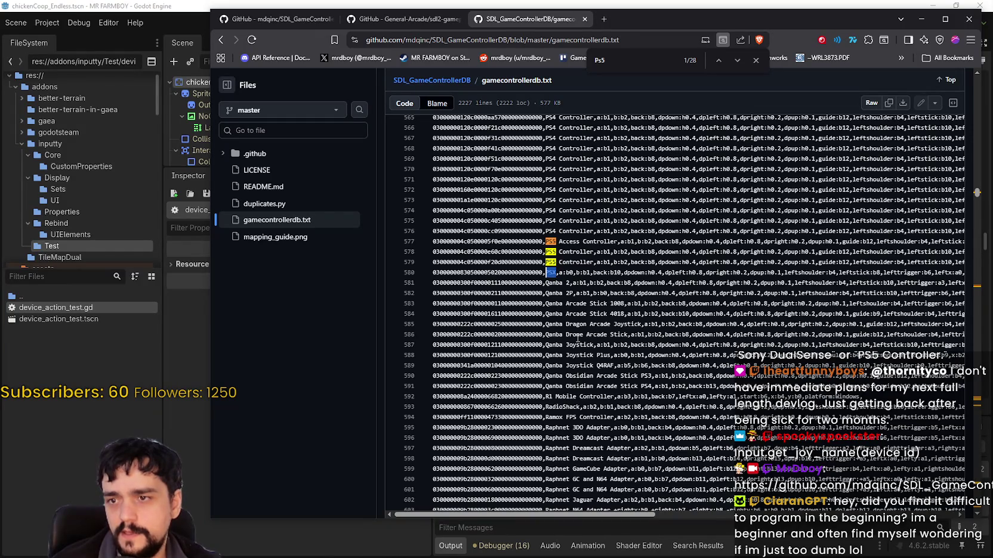
Scroll further and select the PS5 Controller names on lines 1066 and 1653.
scroll(572, 329, "down", 2)
left_click_drag(977, 194, 976, 289)
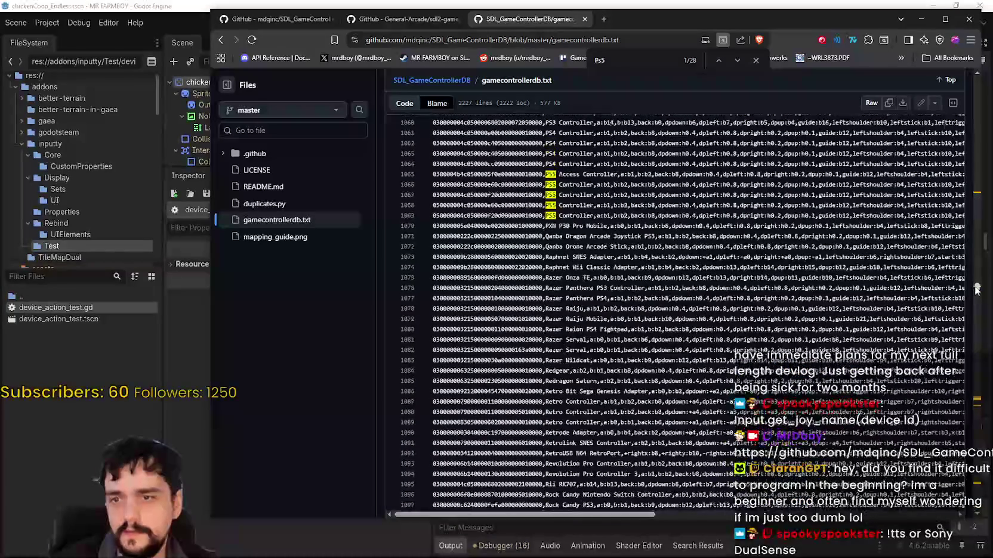
left_click_drag(582, 187, 547, 184)
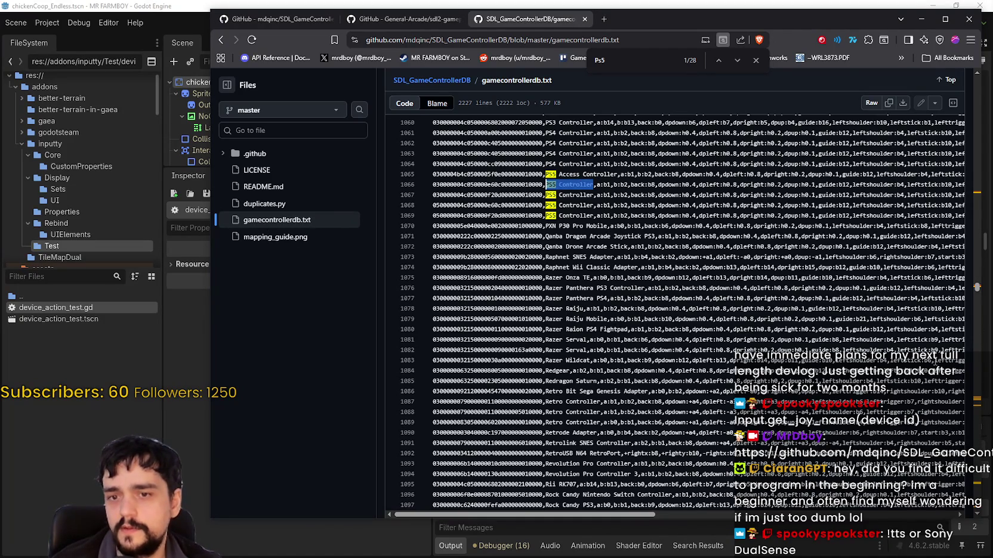
left_click_drag(975, 297, 972, 401)
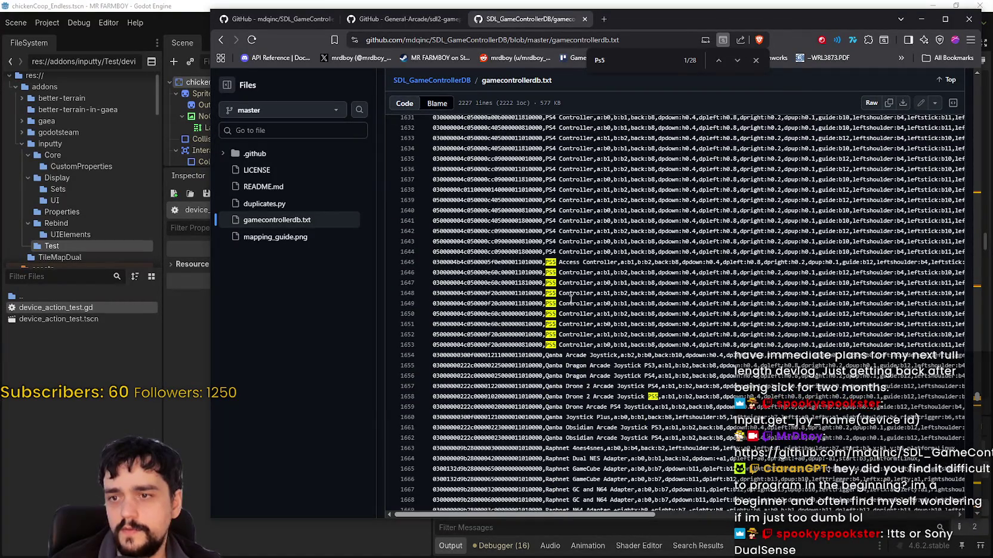
scroll(577, 283, "down", 3)
double_click(576, 240)
left_click(548, 241, "shift")
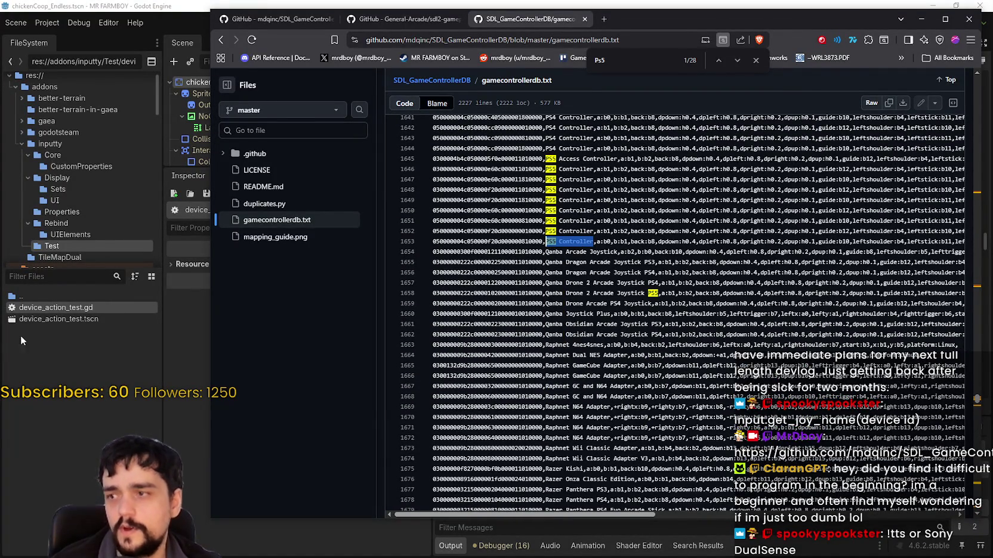
Filter Godot's FileSystem for ps5 and open ps5Gamepad.tres beside a shrunken browser.
left_click(16, 336)
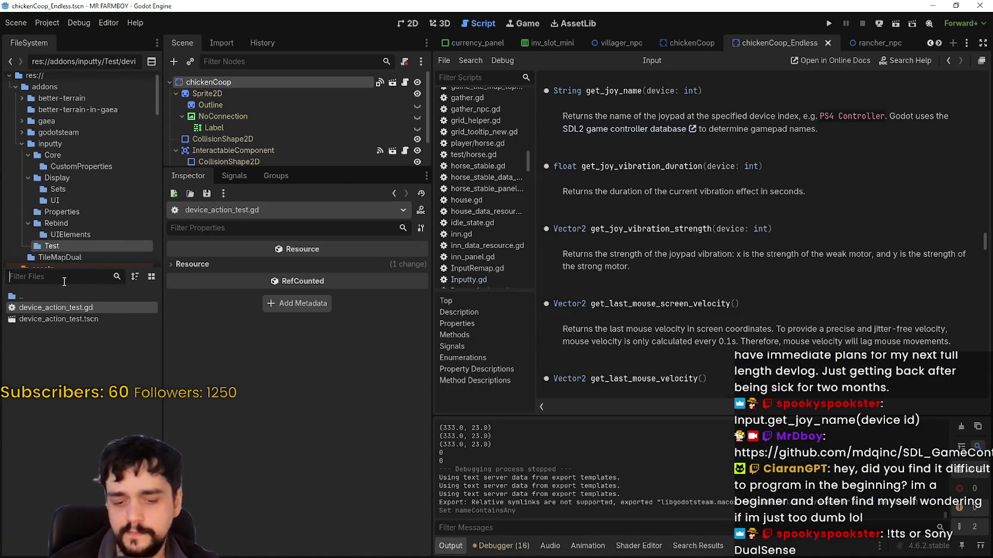
type("ps5")
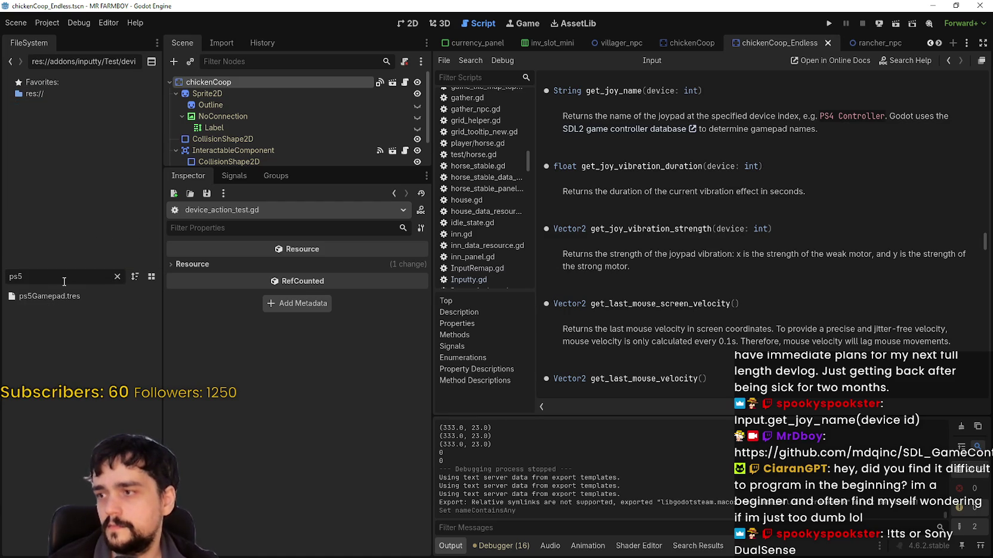
double_click(74, 293)
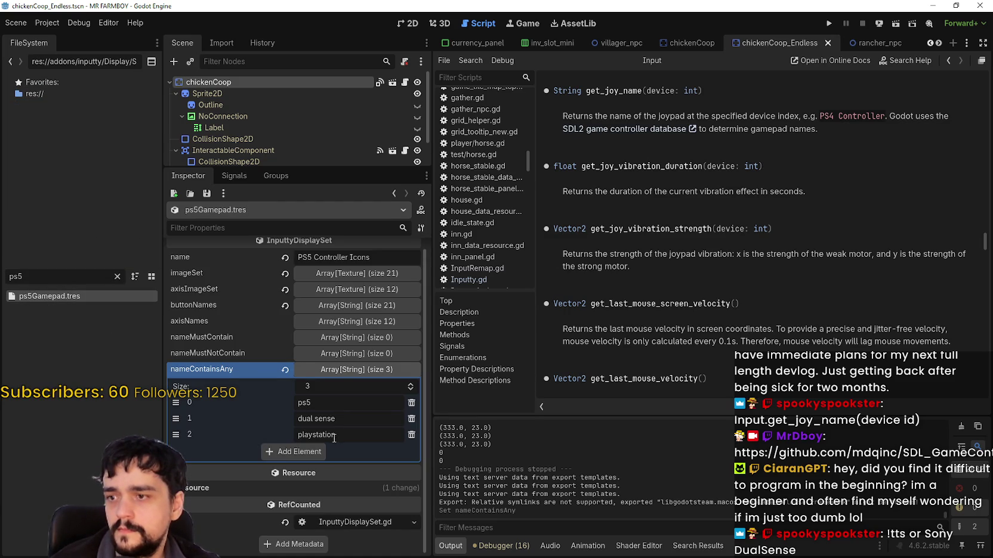
key("alt+Tab")
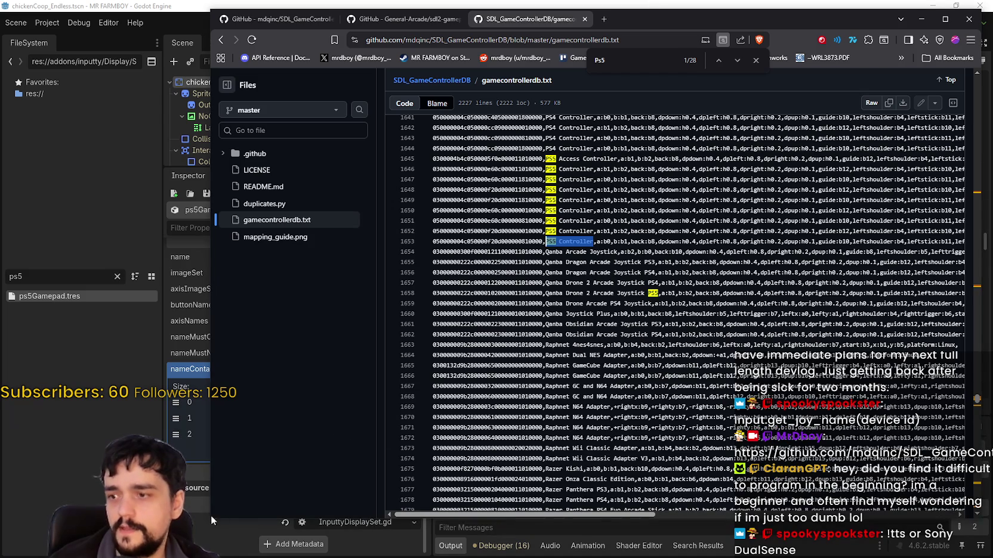
mouse_move(208, 521)
left_mouse_down()
mouse_move(421, 314)
mouse_move(417, 453)
left_mouse_up()
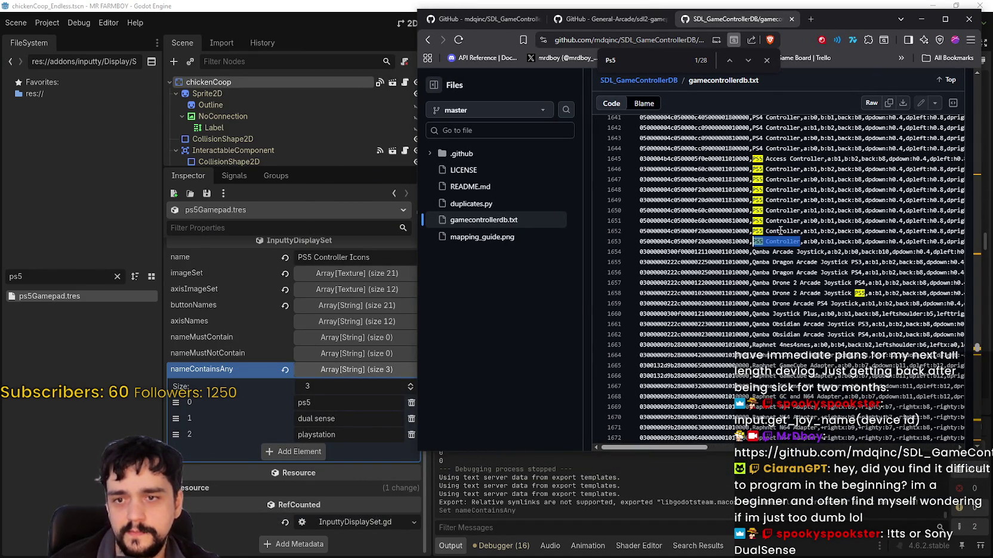
Scroll through the Ps5 matches in the controller database.
left_click(778, 231)
scroll(979, 357, "down", 7)
scroll(976, 355, "down", 2)
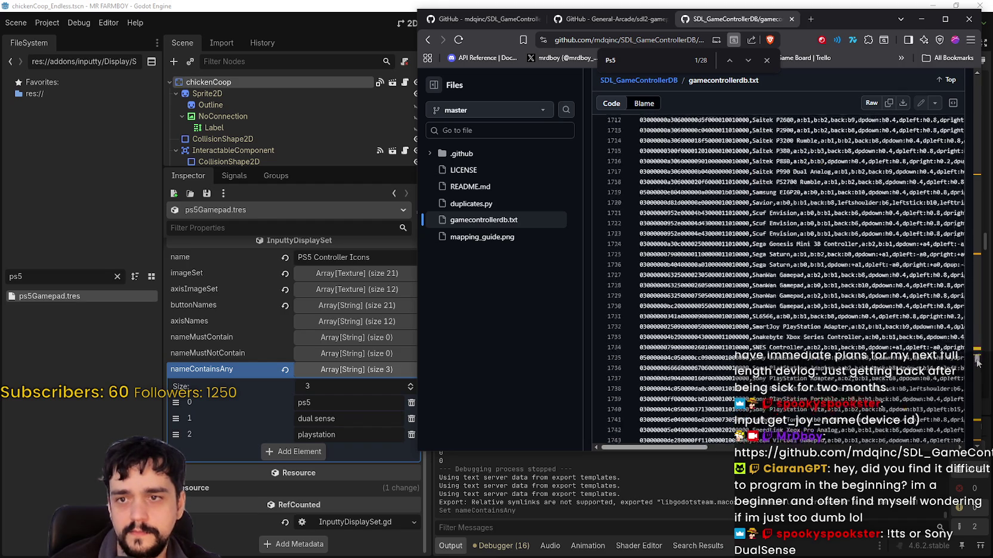
left_click_drag(977, 356, 976, 419)
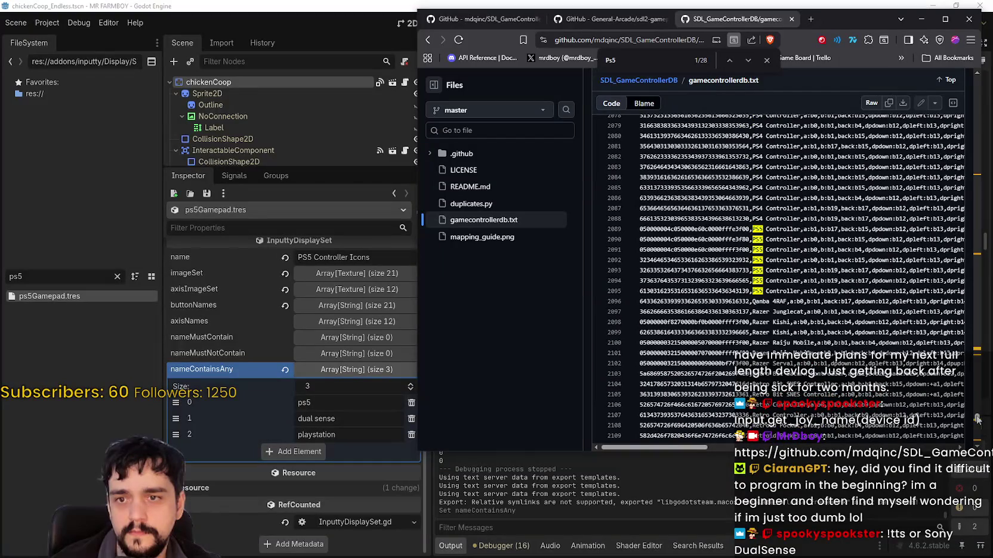
scroll(977, 419, "down", 3)
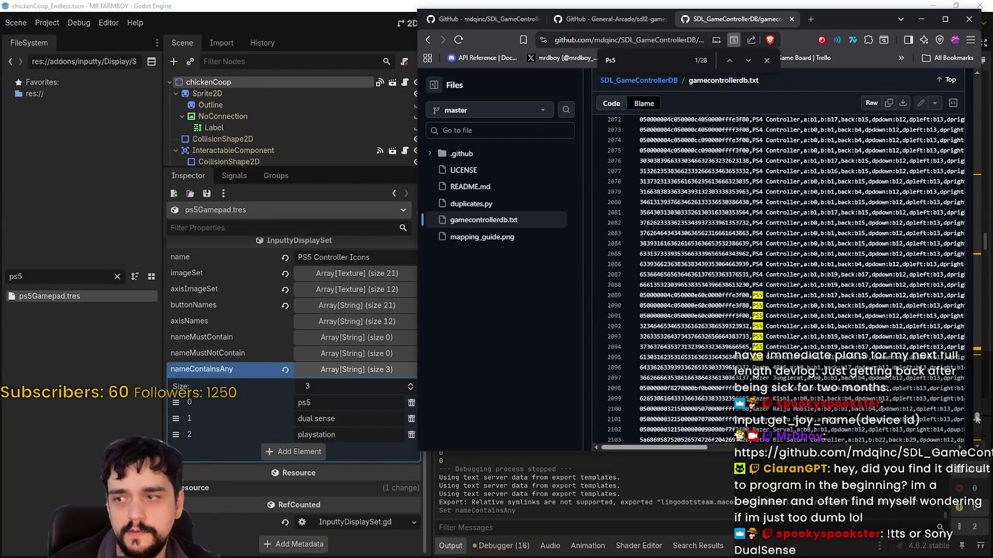
mouse_move(976, 419)
left_mouse_down()
mouse_move(979, 440)
mouse_move(978, 175)
left_mouse_up()
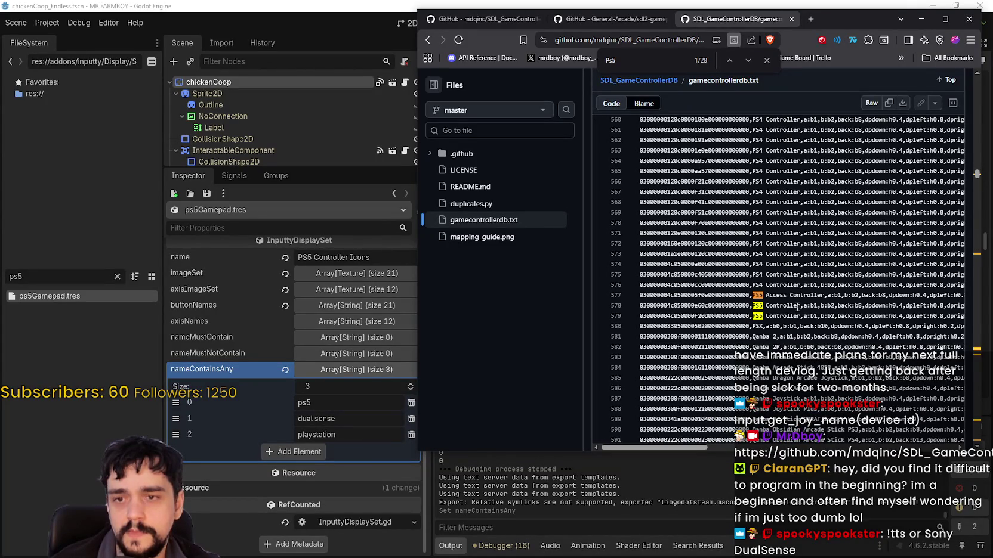
Copy 'PS5 Access Controller' from line 577 and paste it into a new tab.
left_click_drag(789, 295, 756, 296)
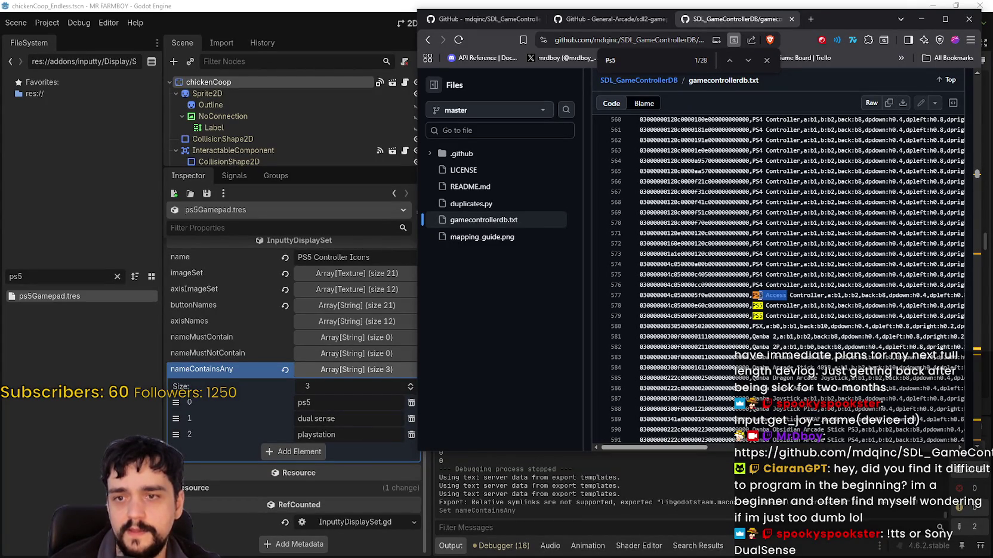
left_click(769, 306)
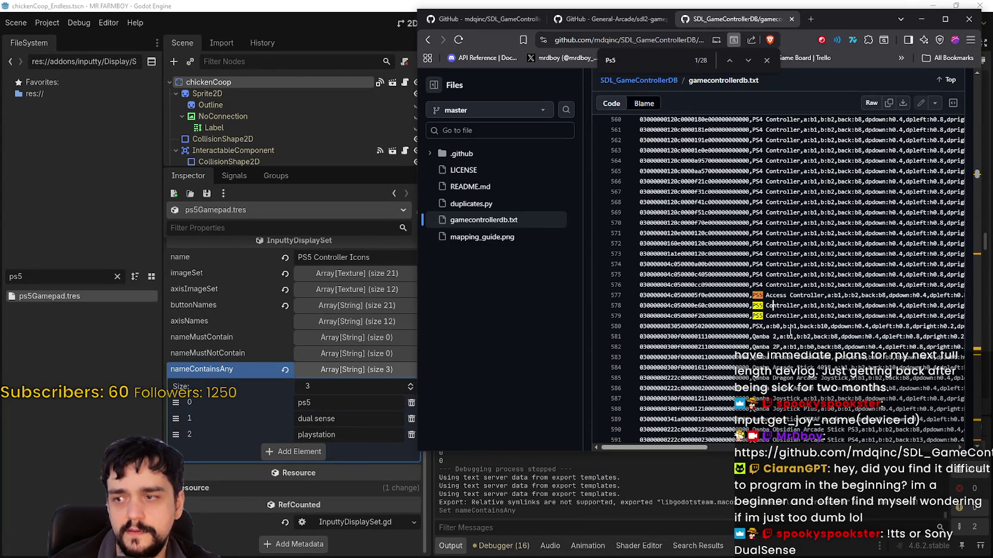
left_click_drag(788, 295, 753, 295)
left_click(809, 295)
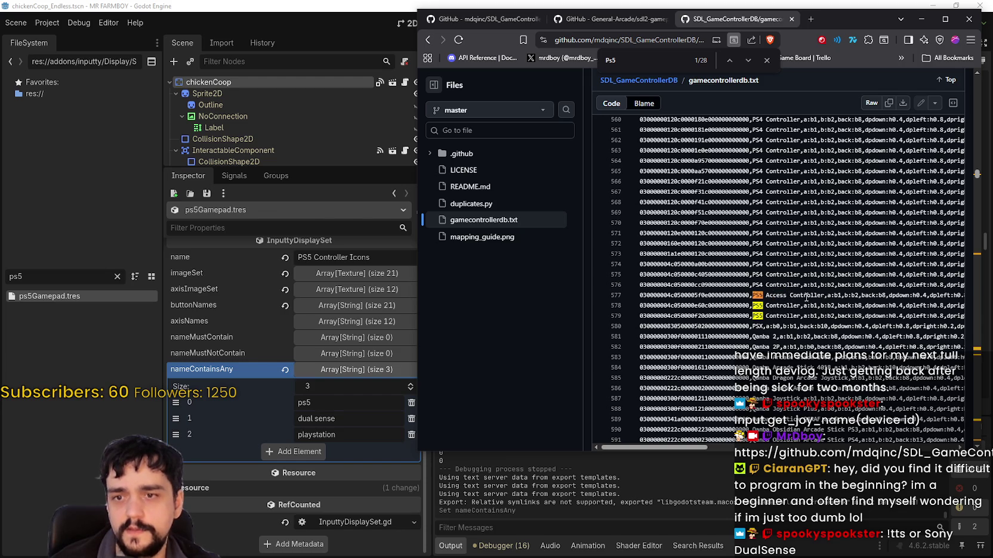
left_click_drag(823, 295, 754, 296)
key("ctrl+c")
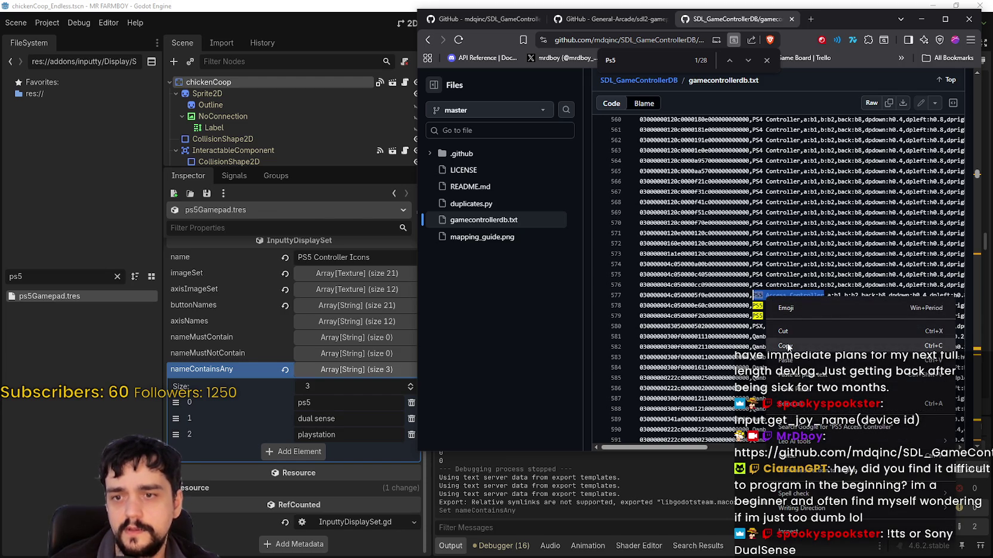
left_click(812, 23)
key("ctrl+v")
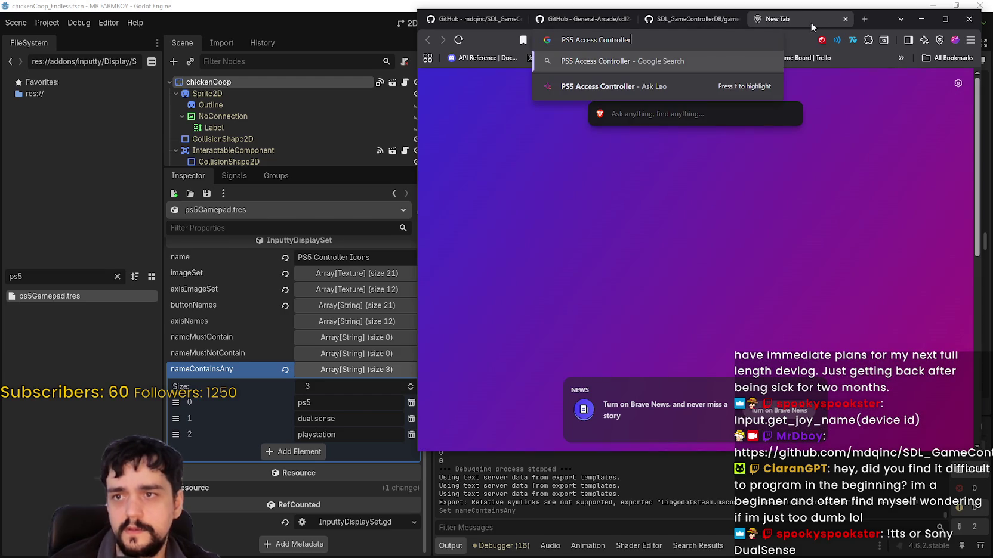
Search 'PS5 Access Controller', open PlayStation's product page, and scroll through its features.
key("Return")
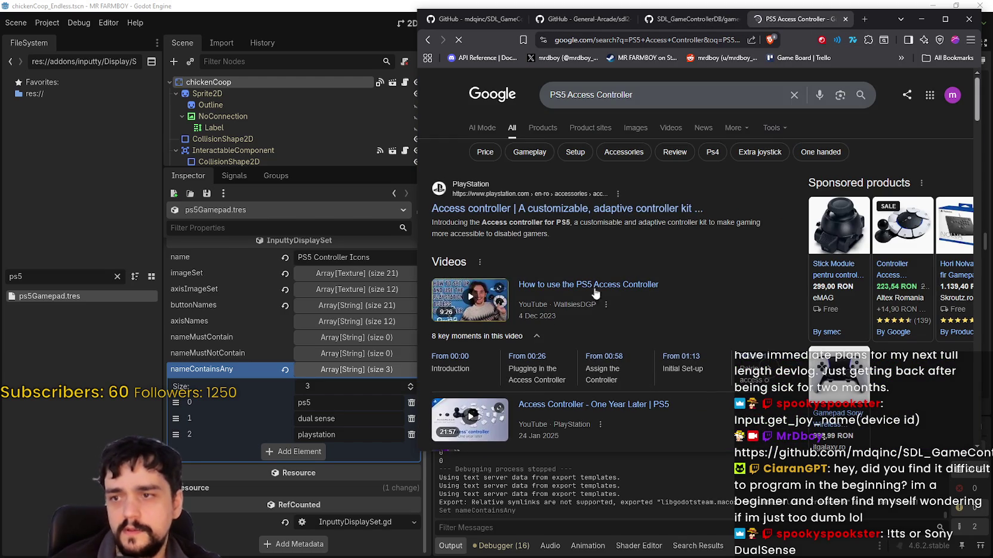
left_click(541, 214)
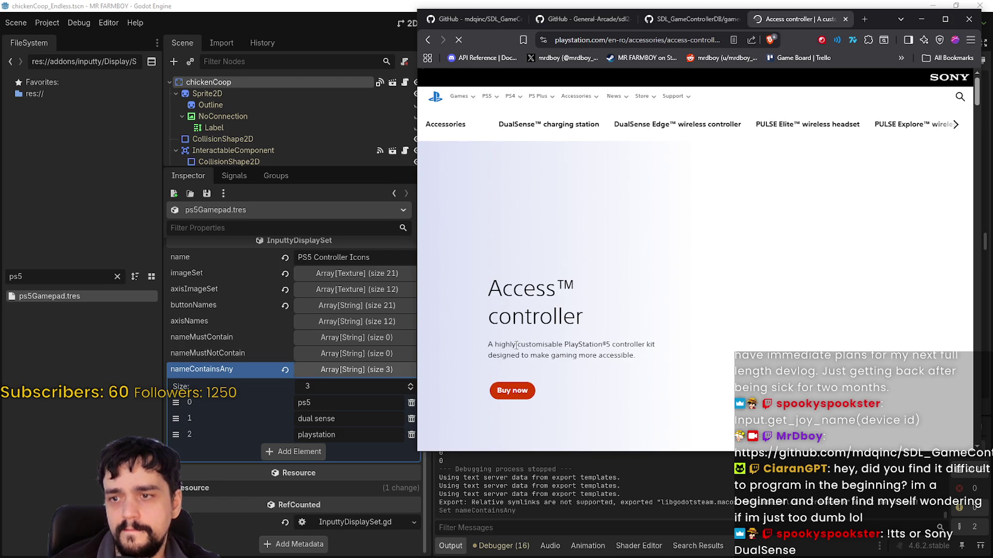
scroll(597, 346, "down", 5)
scroll(546, 309, "down", 5)
scroll(541, 303, "down", 3)
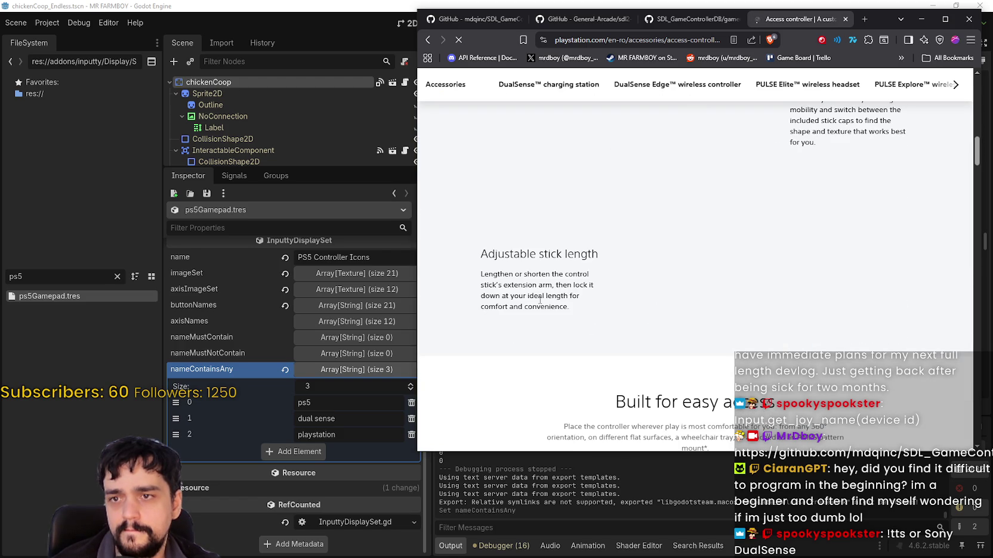
scroll(538, 297, "down", 2)
scroll(522, 301, "up", 5)
scroll(520, 308, "up", 8)
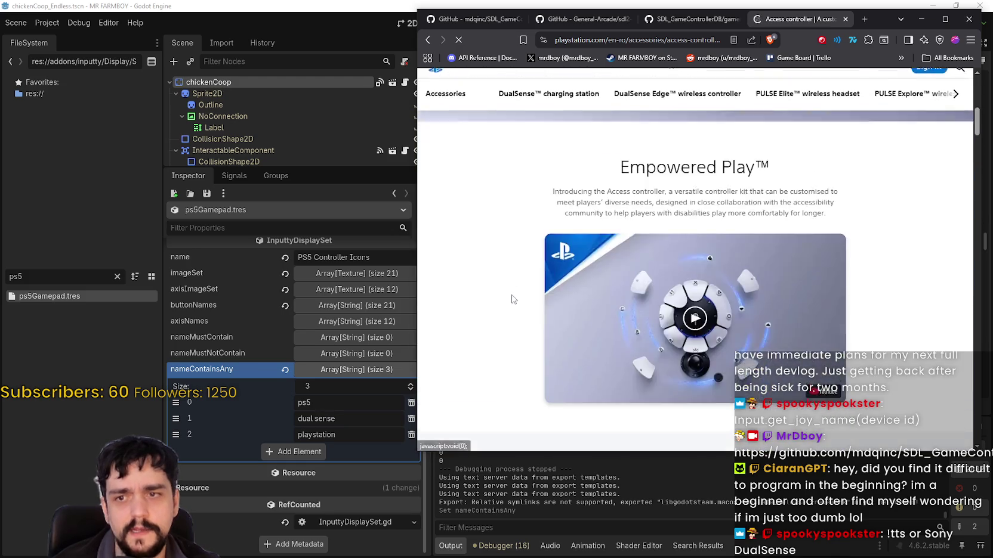
scroll(515, 293, "down", 10)
scroll(689, 334, "up", 5)
scroll(689, 334, "down", 10)
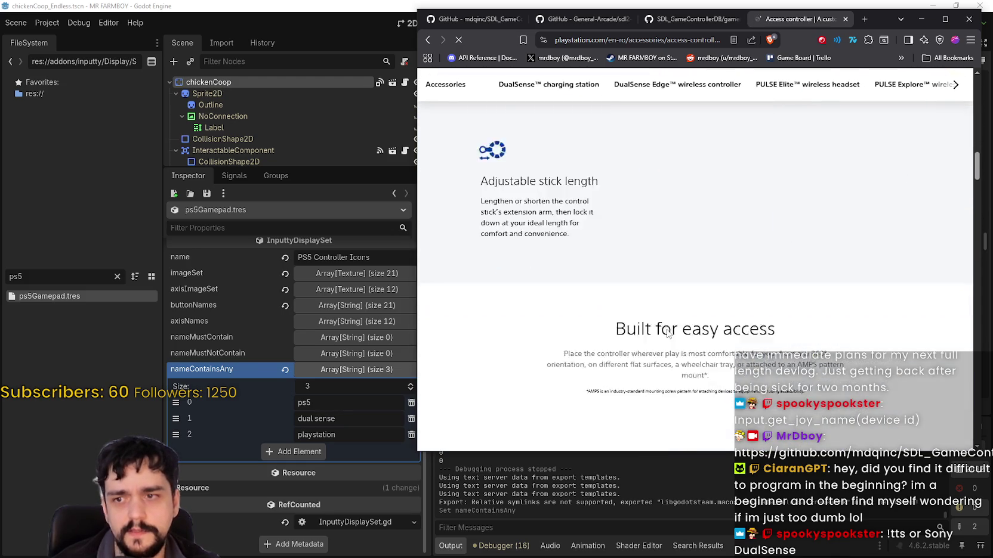
Close the PlayStation tab and search gamecontrollerdb.txt for 'dual sense' variants, settling on 'dual'.
left_click(845, 20)
key("ctrl+f")
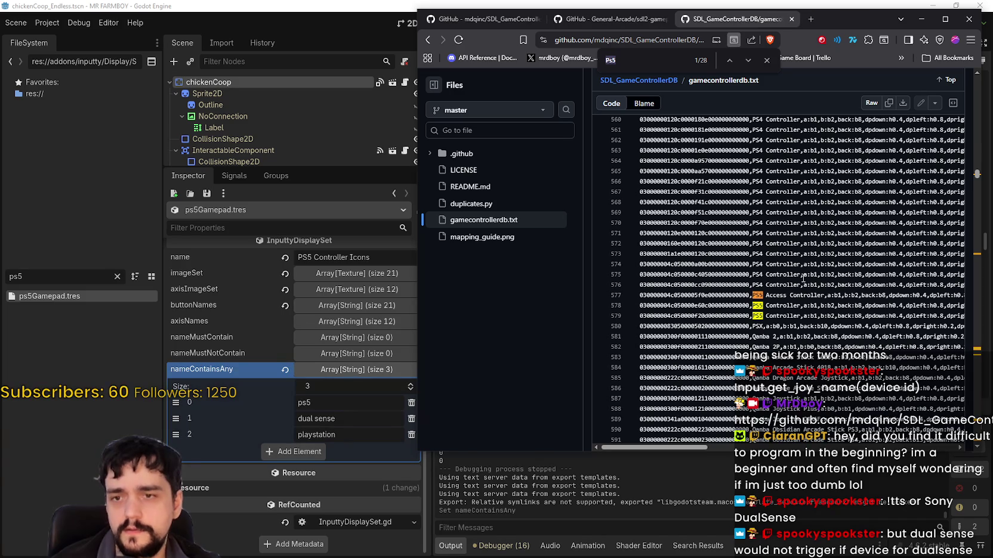
type("dual sense")
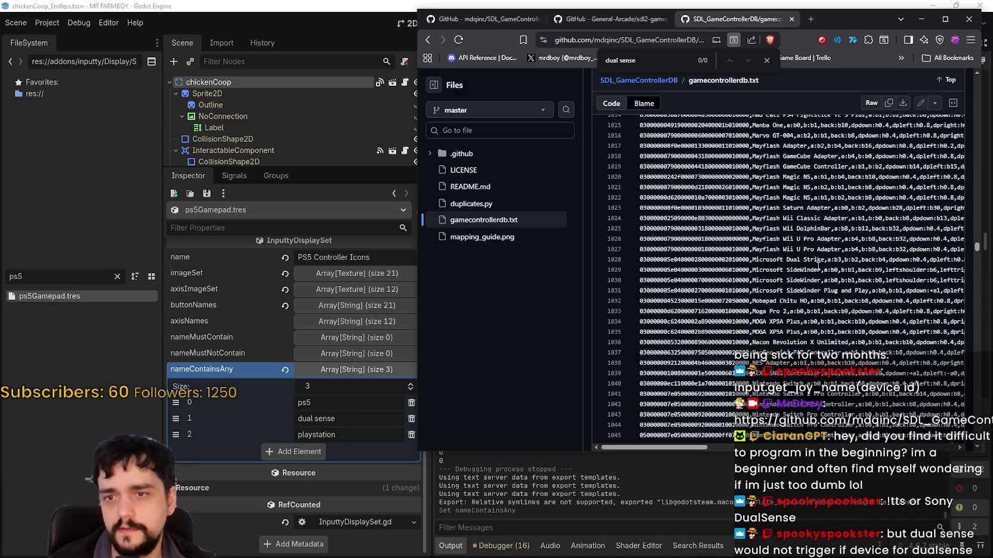
key("BackSpace")
key("BackSpace")
key("BackSpace")
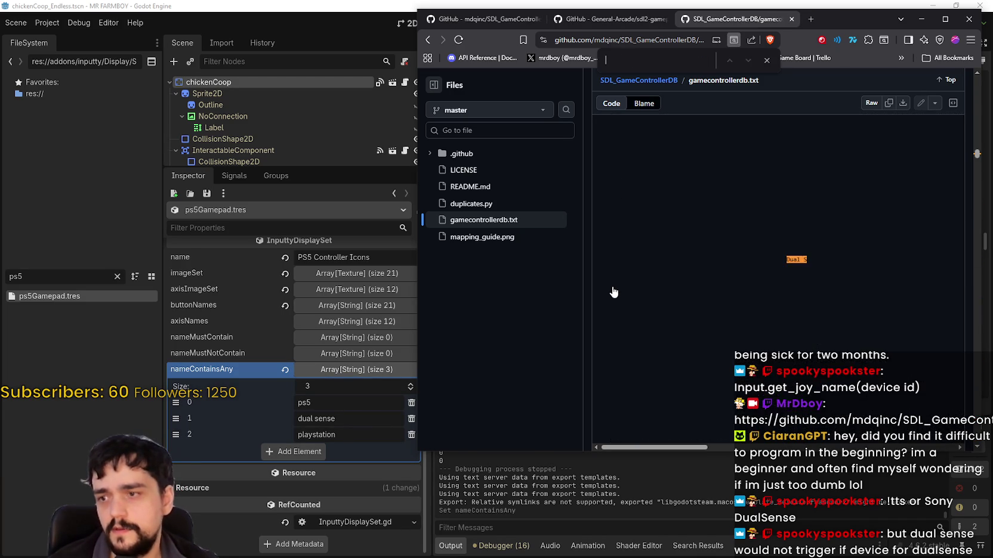
type("dual")
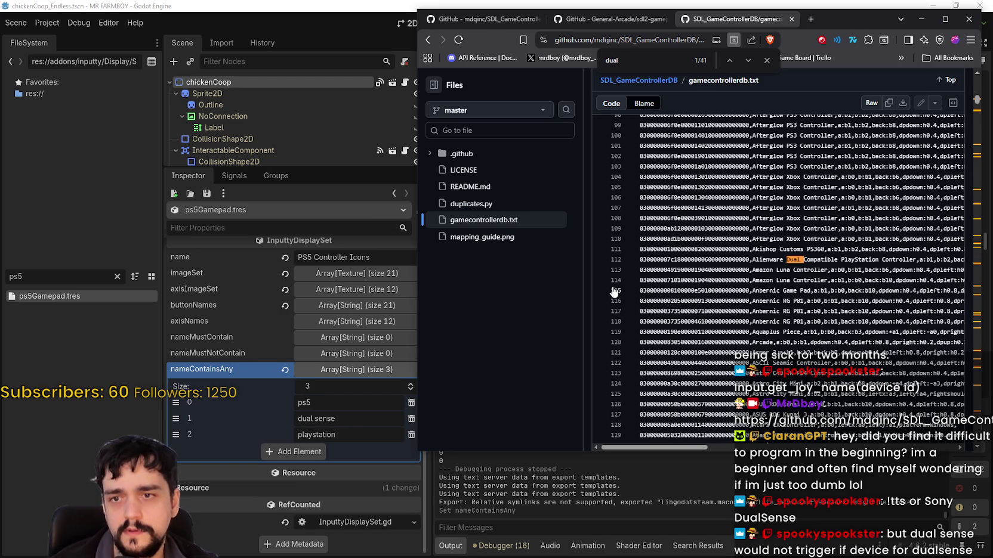
type(" s")
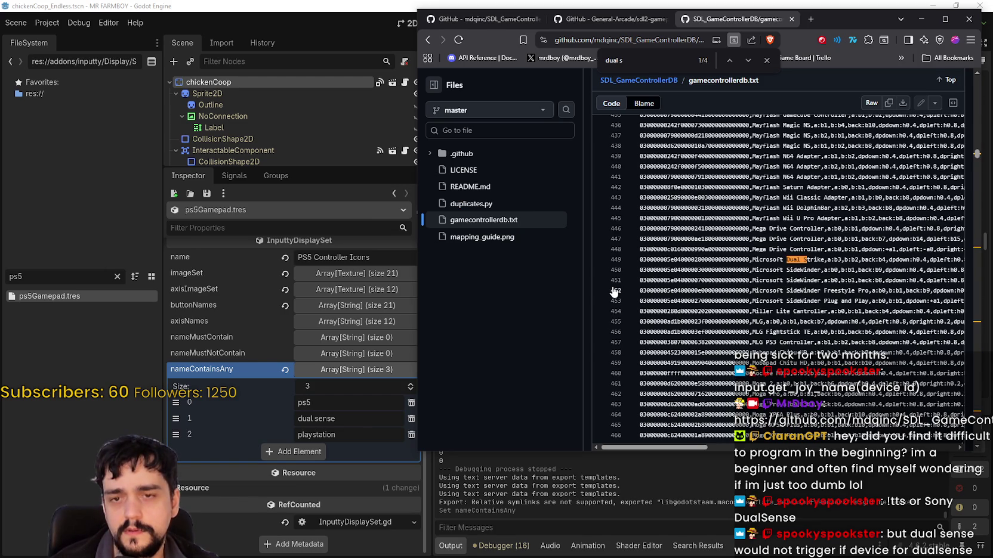
key("BackSpace")
key("BackSpace")
type("S")
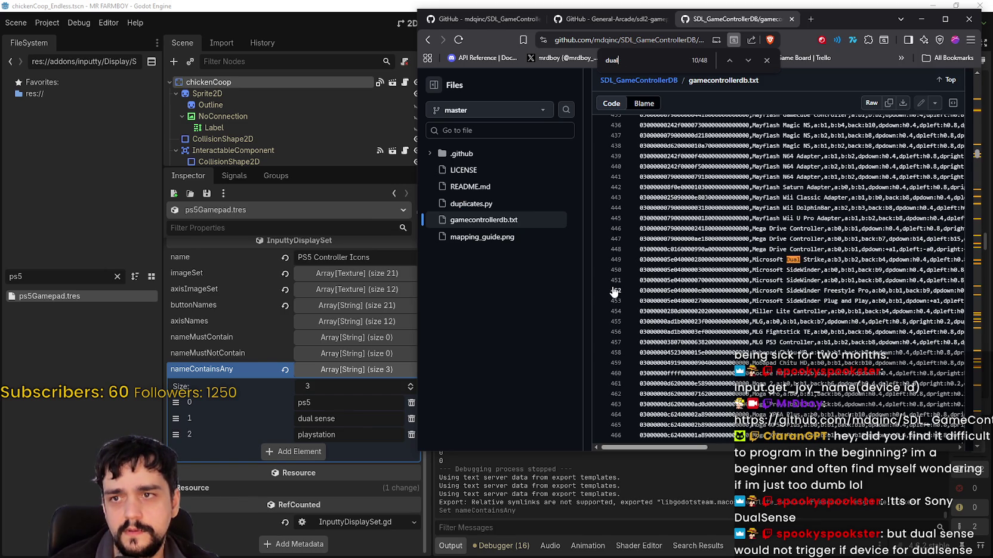
type("e")
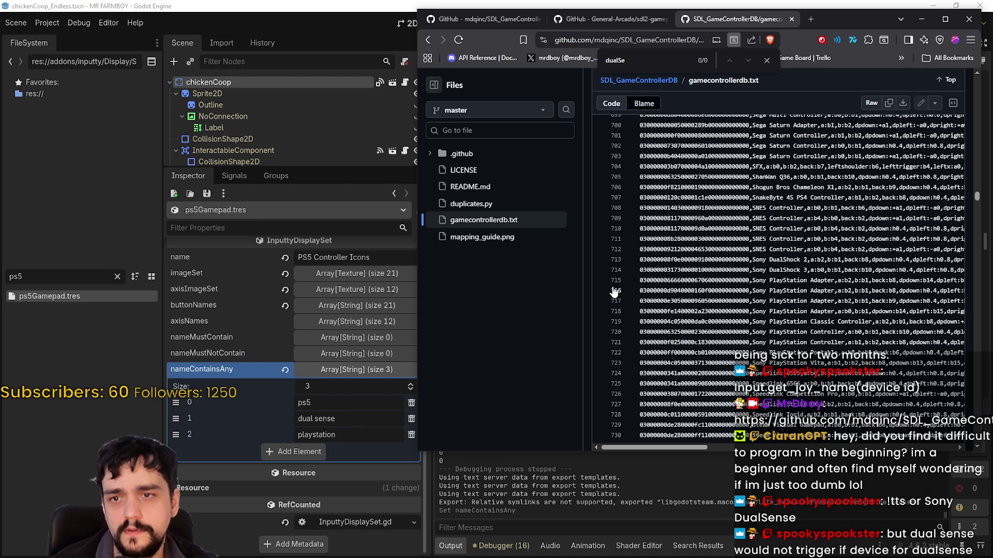
key("BackSpace")
key("BackSpace")
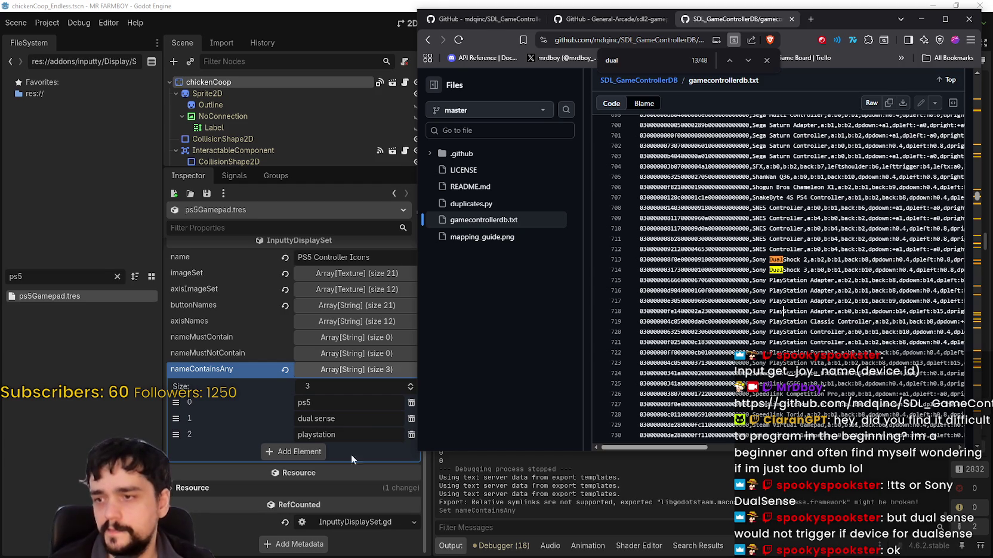
Add 'sony dualsense' and 'dualsense' to nameContainsAny and save ps5Gamepad.tres.
left_click(295, 452)
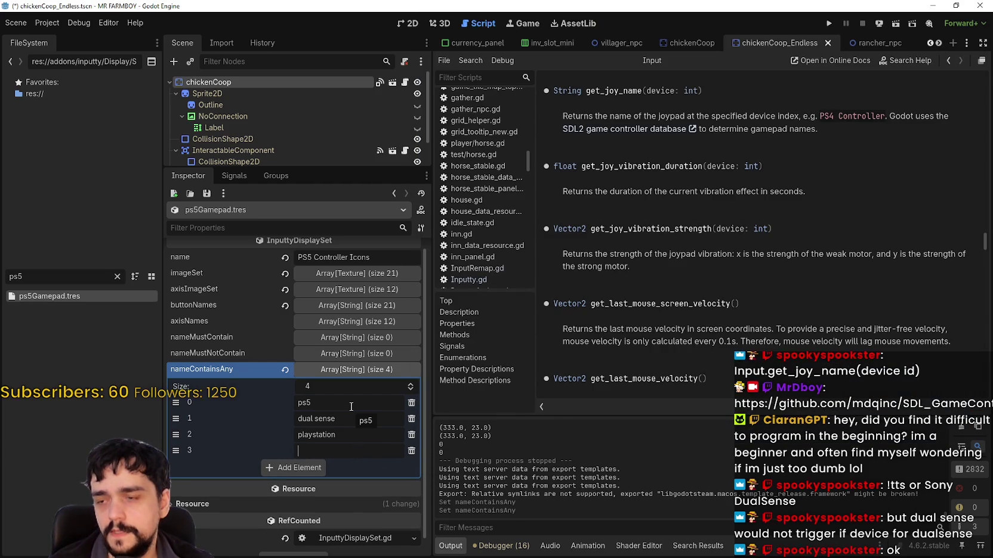
type("so")
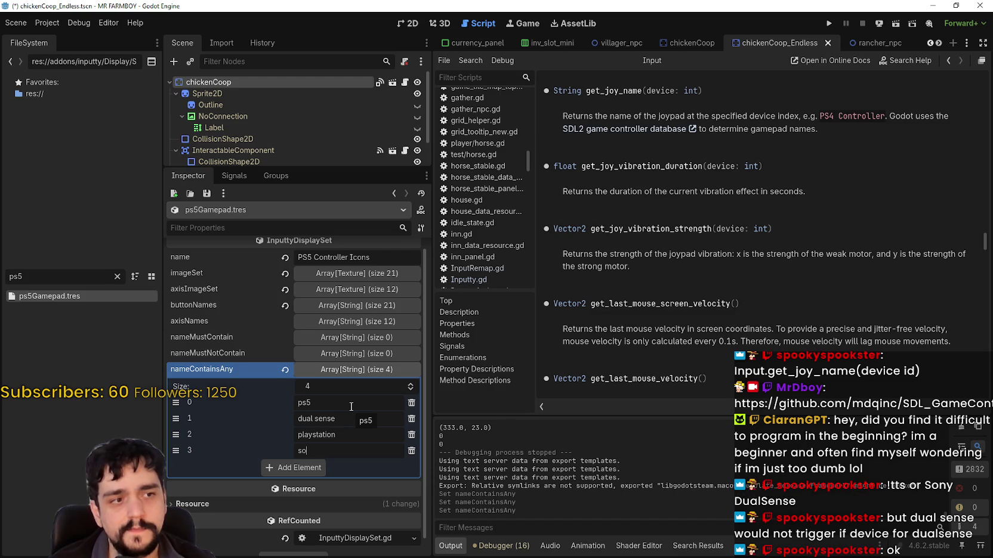
type("ny duel")
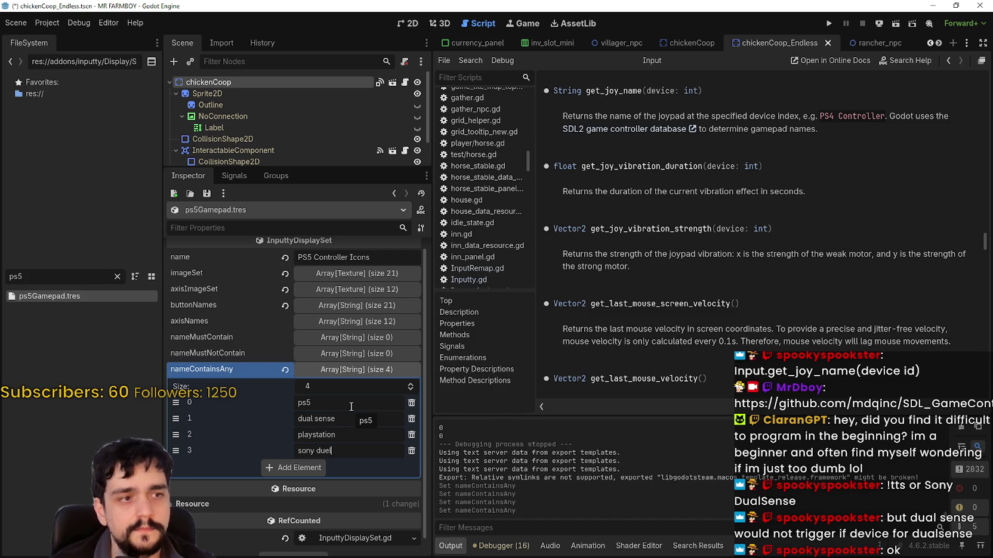
type("sense")
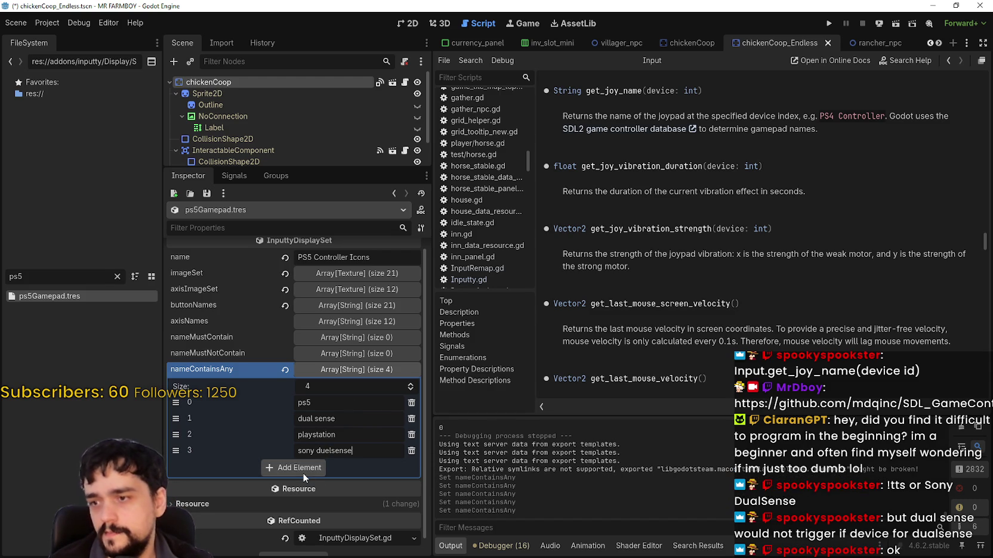
left_click(303, 472)
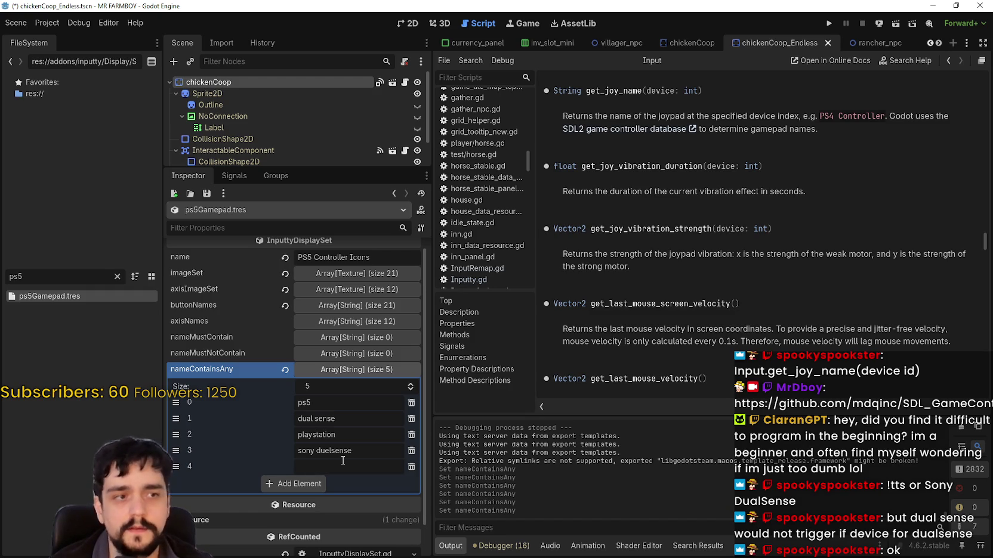
type("duals")
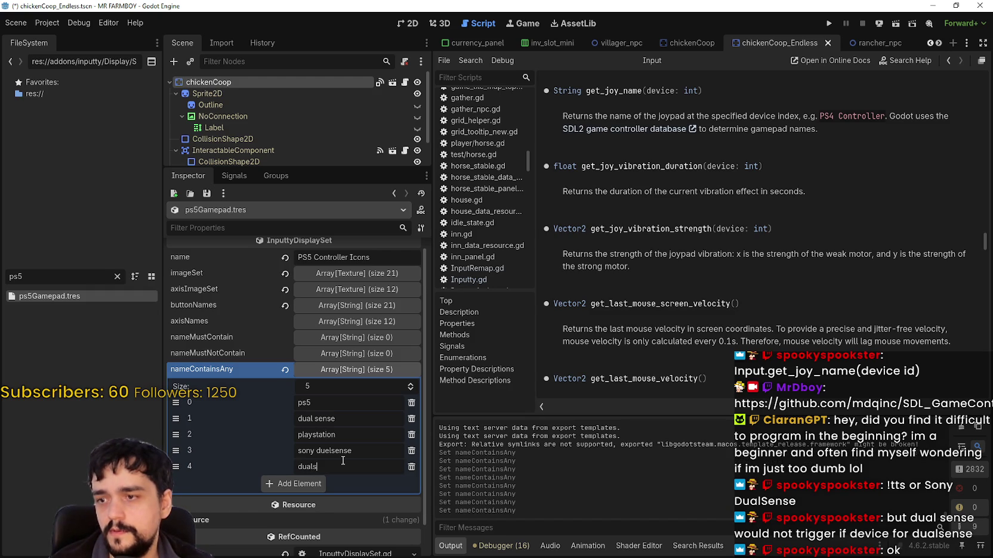
type("ense")
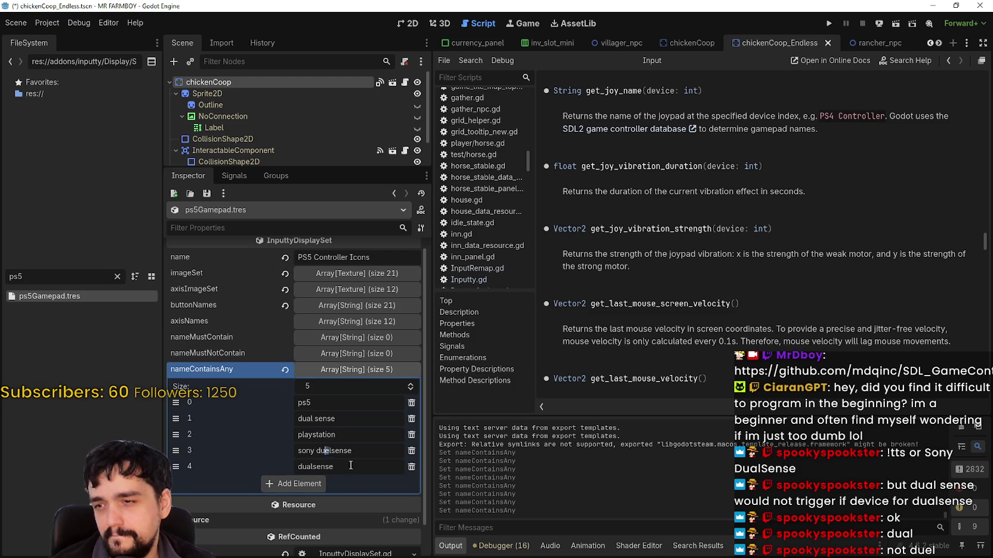
key("ctrl+s")
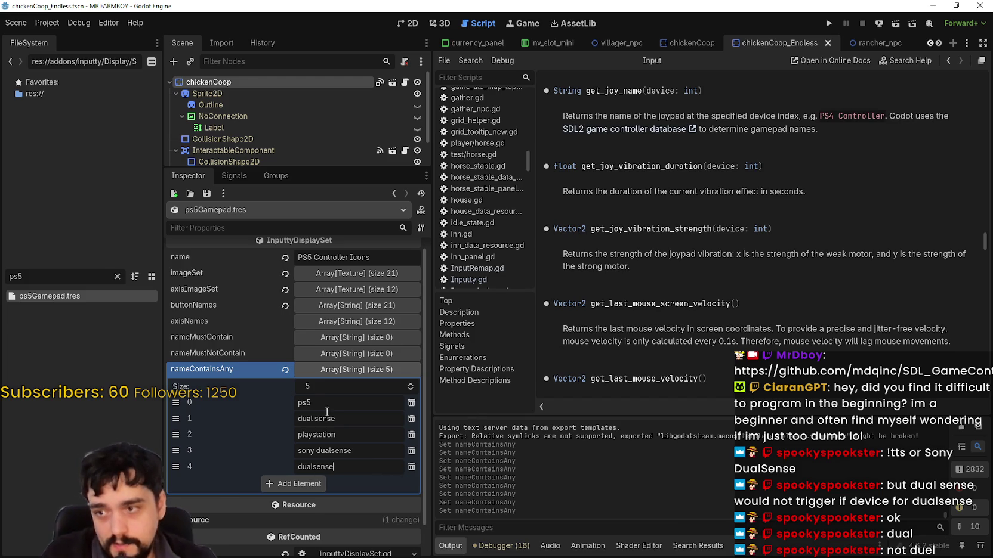
Check the ps5 and playstation entries, then clear the FileSystem filter.
left_click_drag(318, 404, 280, 399)
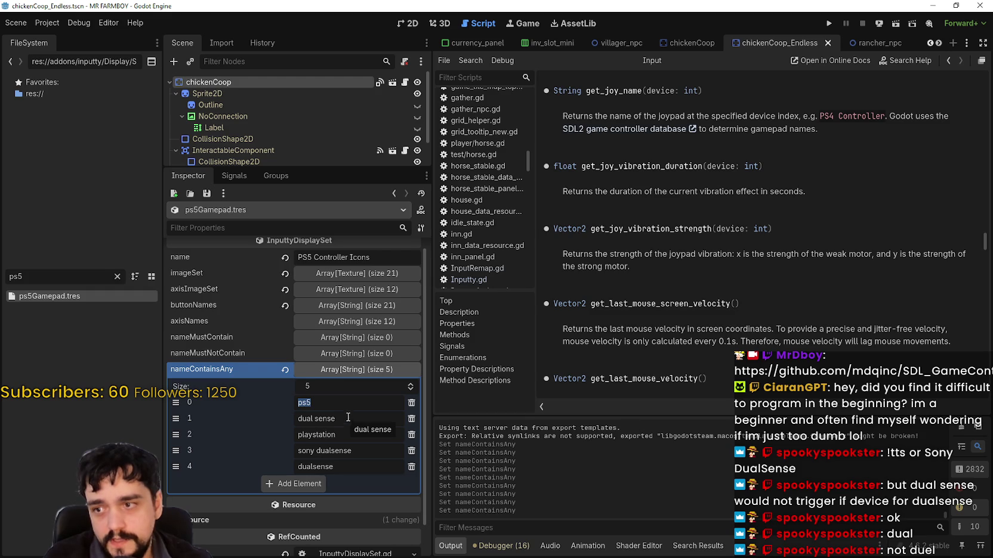
left_click(344, 436)
key("Right")
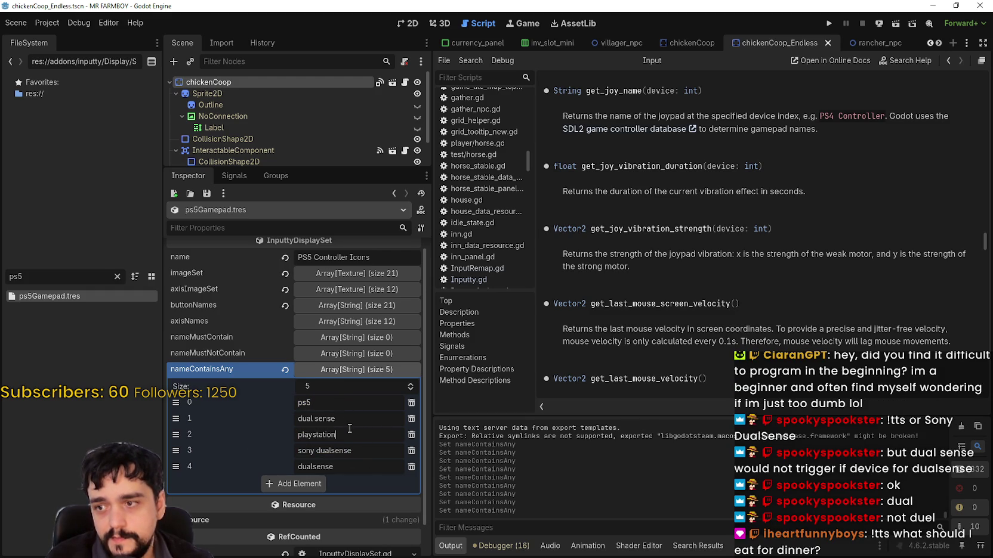
left_click(117, 277)
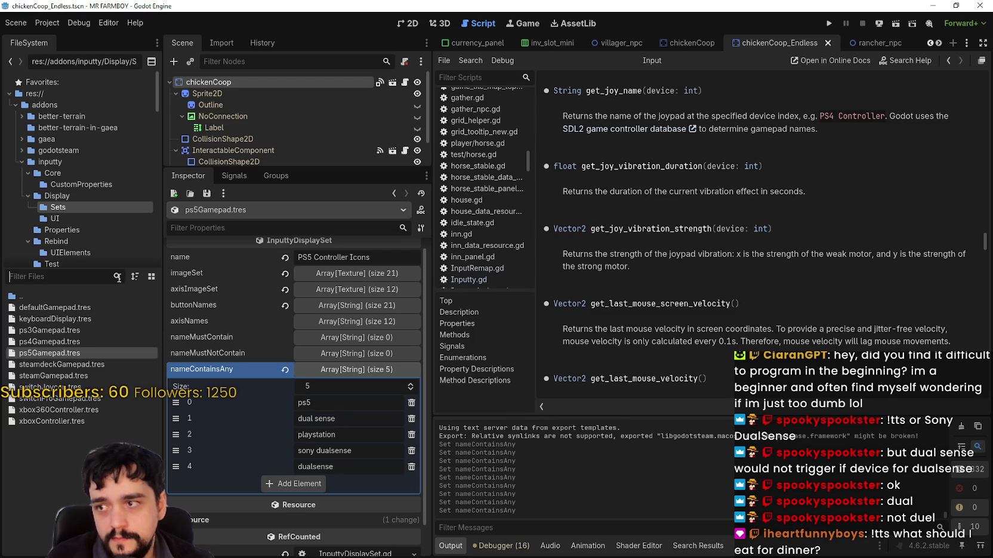
Open ps4Gamepad.tres and inspect its axisNames and nameContainsAny entries (ps4, playstation 4).
left_click(54, 342)
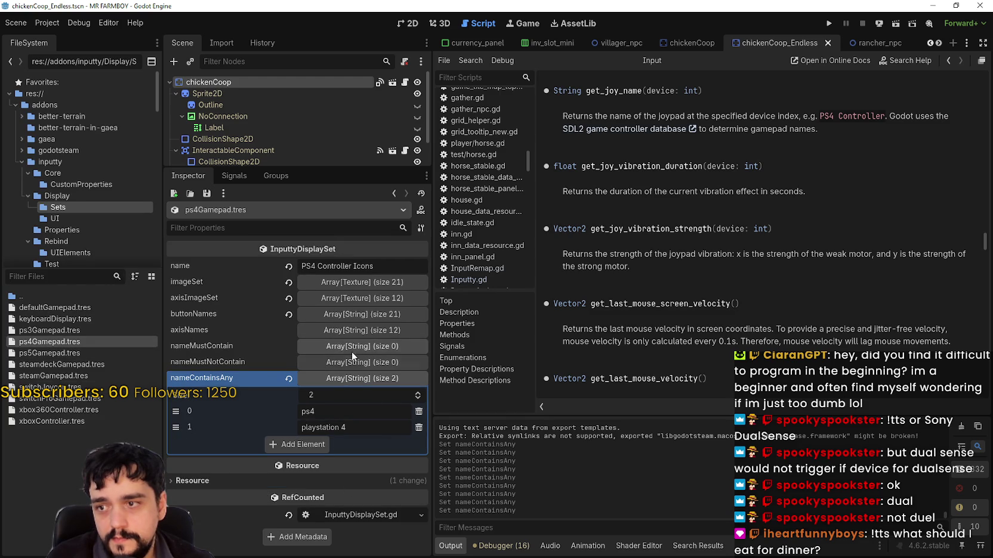
left_click(382, 377)
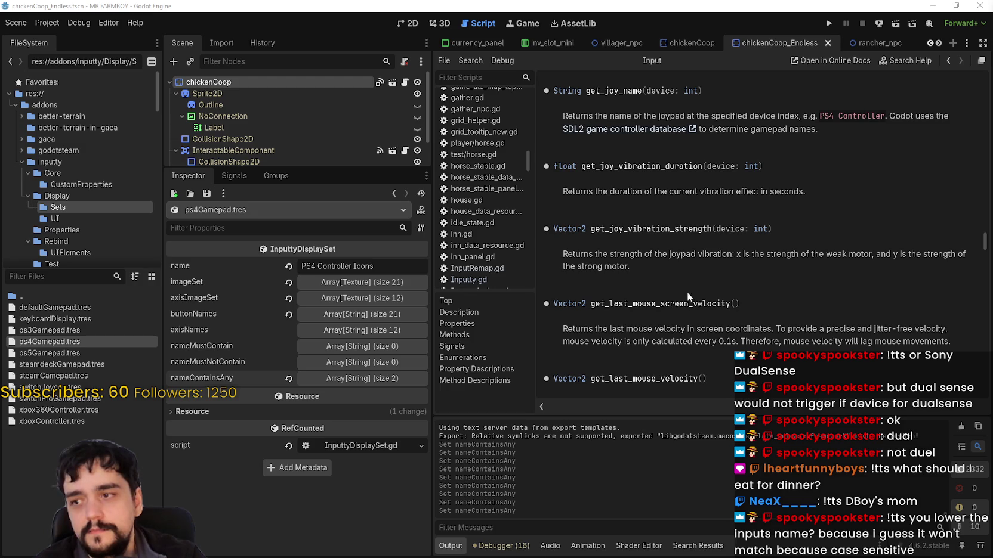
left_click(359, 333)
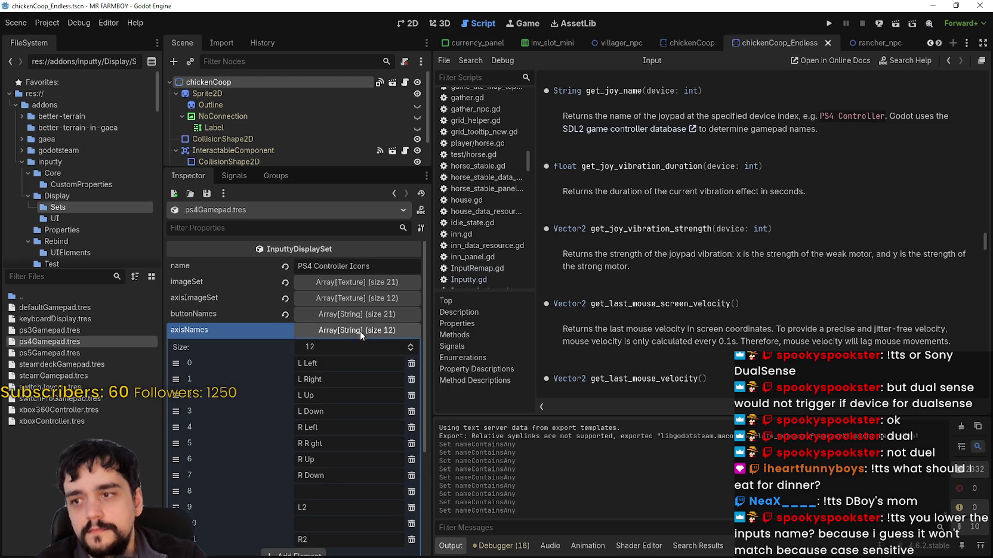
left_click(360, 331)
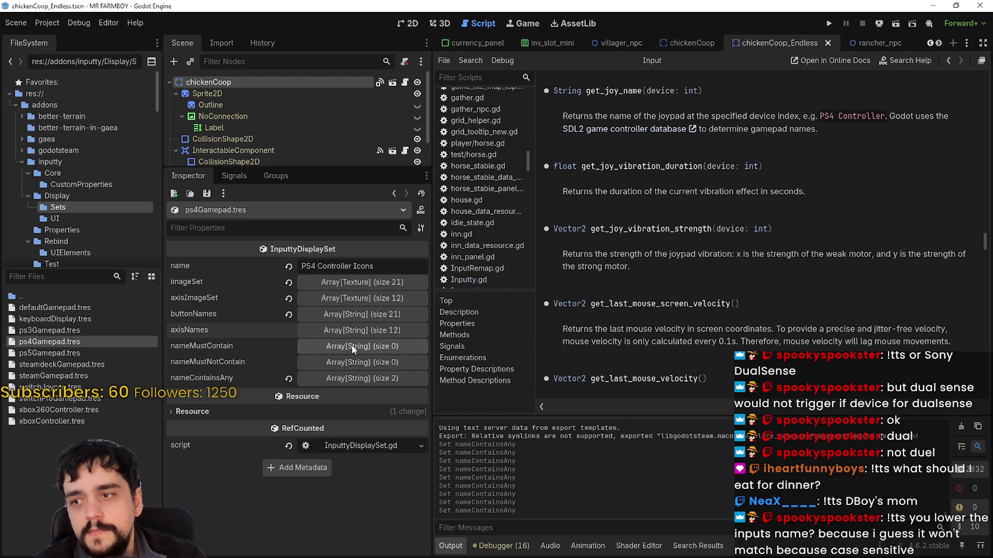
left_click(346, 378)
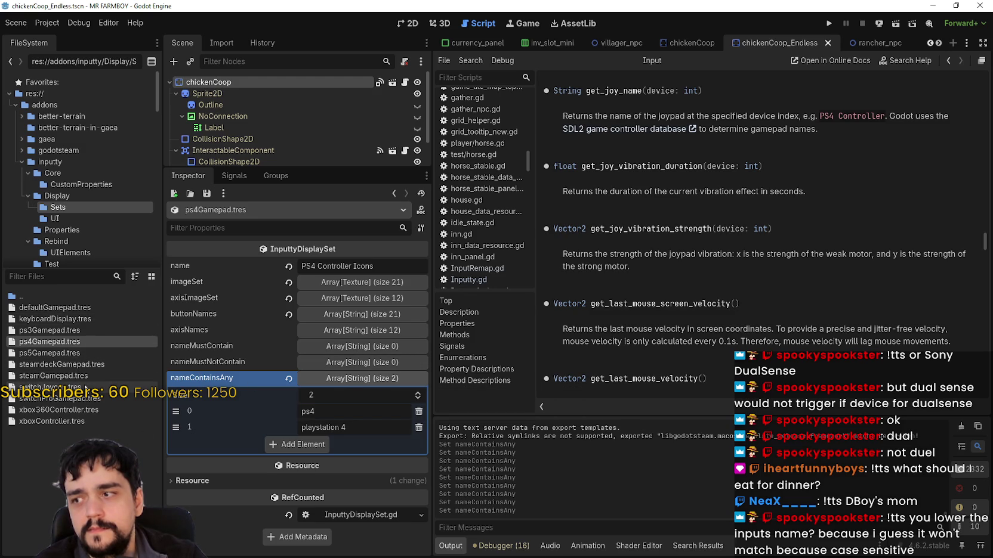
left_click(78, 374)
Inspect steamGamepad's imageSet and steamdeckGamepad's name filters (steam, deck), then reopen ps5Gamepad.tres.
left_click(327, 282)
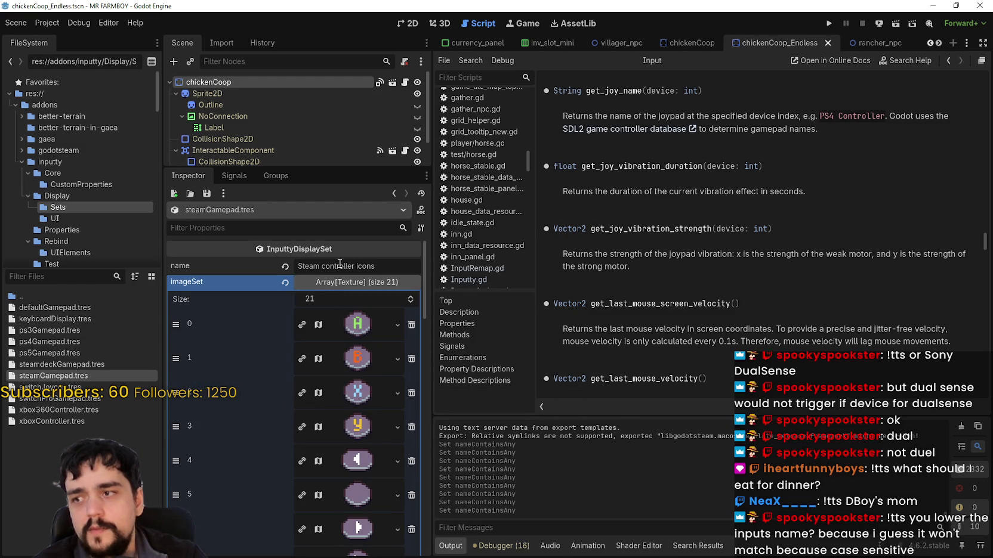
left_click(327, 282)
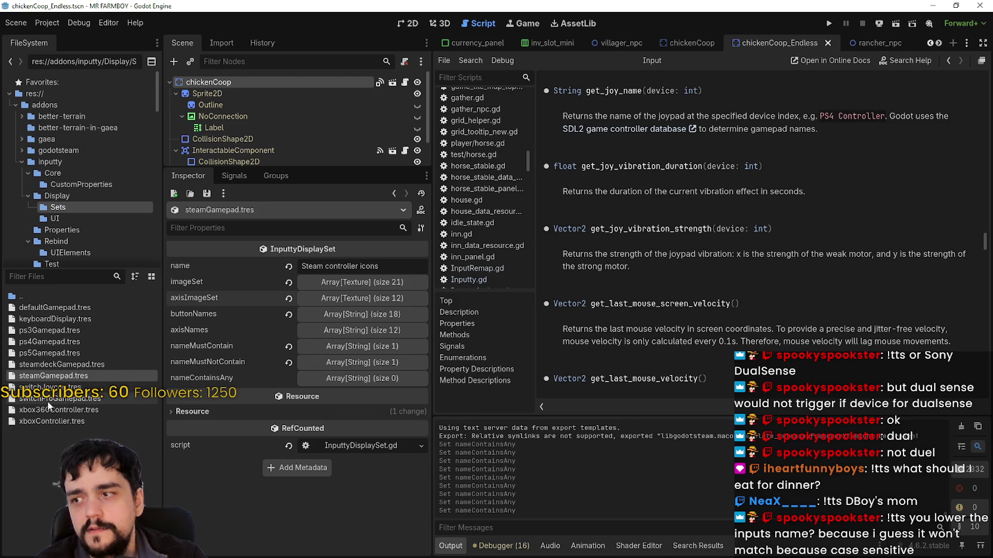
left_click(78, 365)
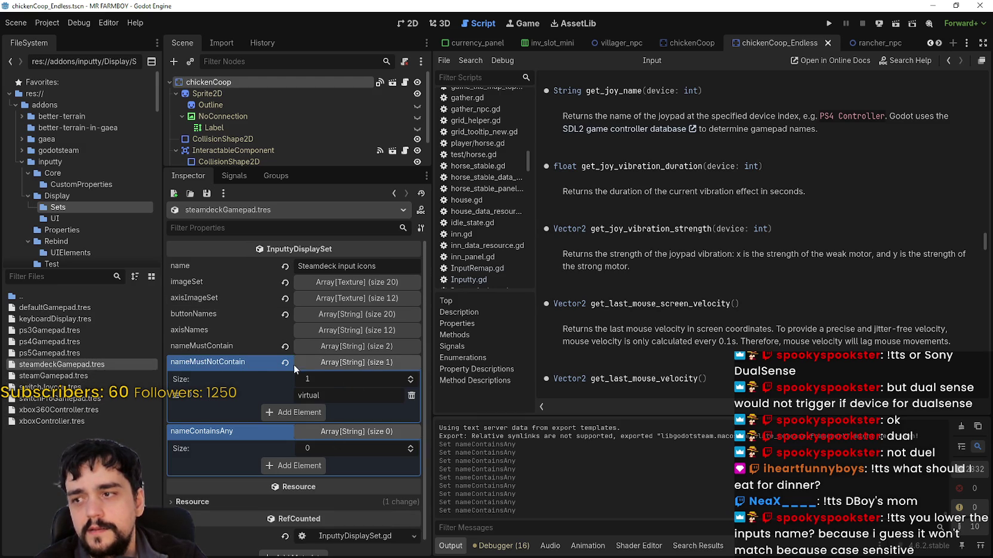
left_click(354, 366)
left_click(344, 379)
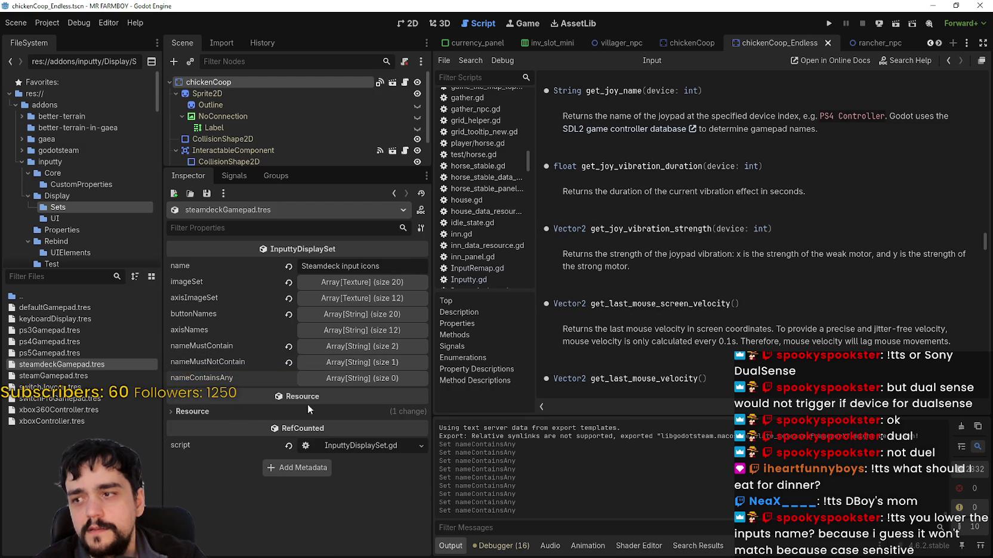
left_click(365, 345)
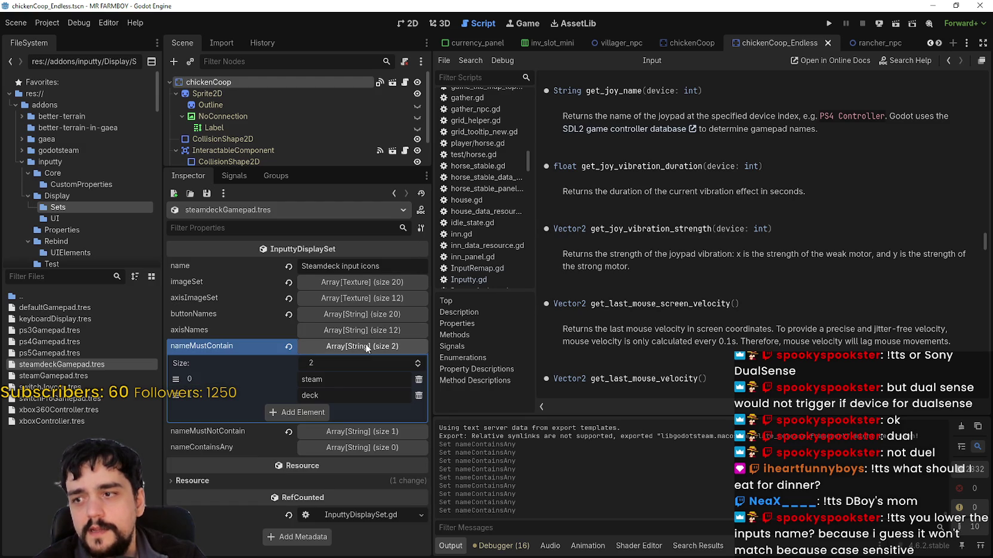
left_click(344, 351)
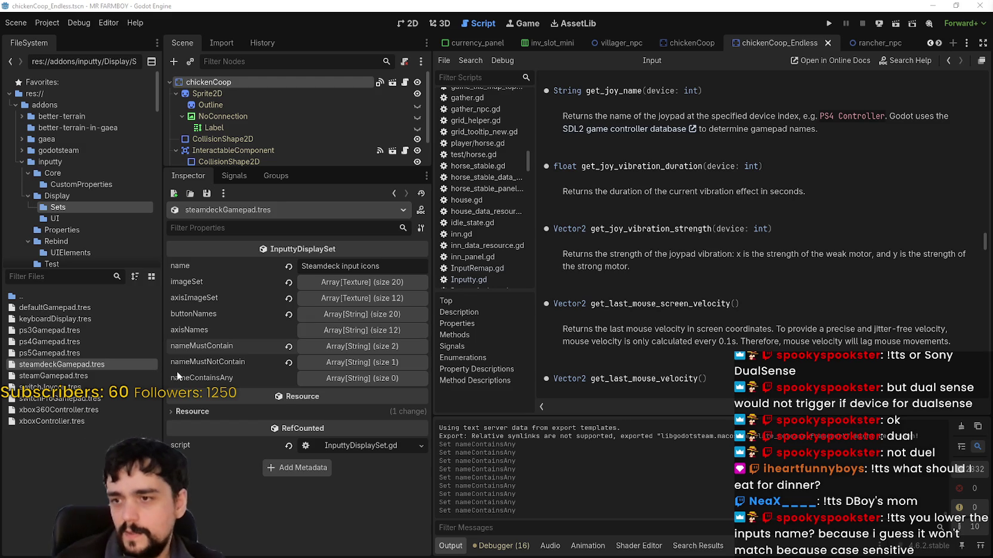
left_click(59, 352)
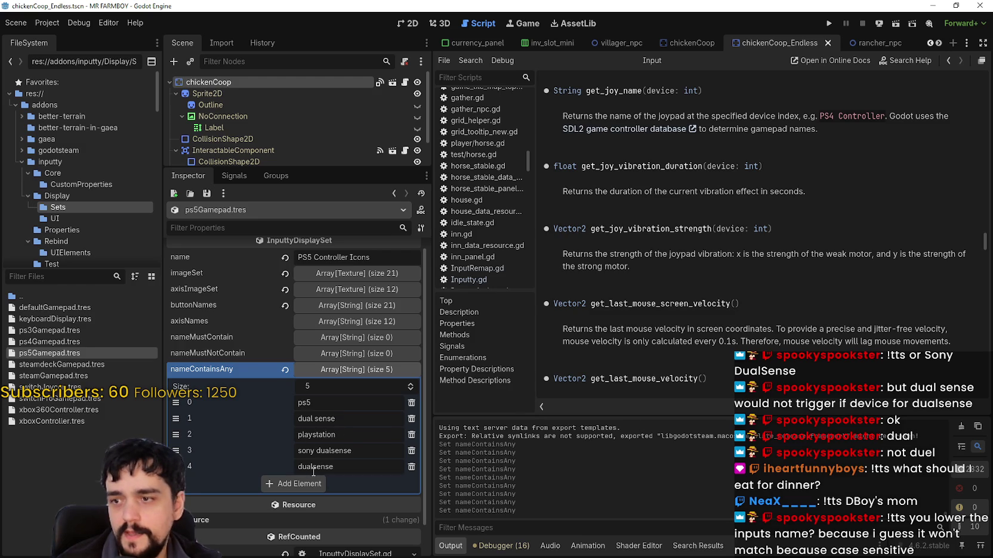
Remove the 'sony dualsense' entry, save ps5Gamepad.tres, and run the game with F5.
left_click(411, 450)
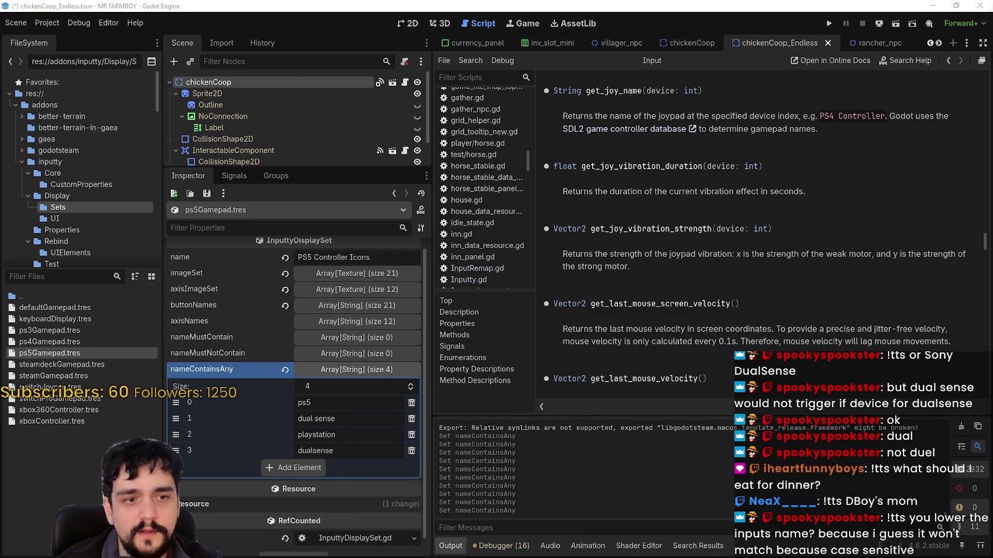
left_click(367, 454)
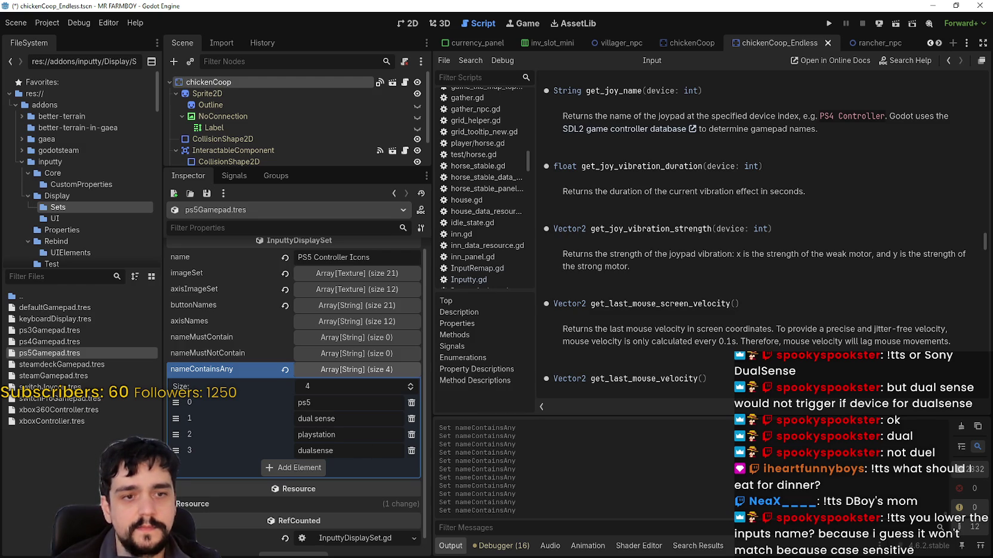
left_click(369, 442)
key("ctrl+s")
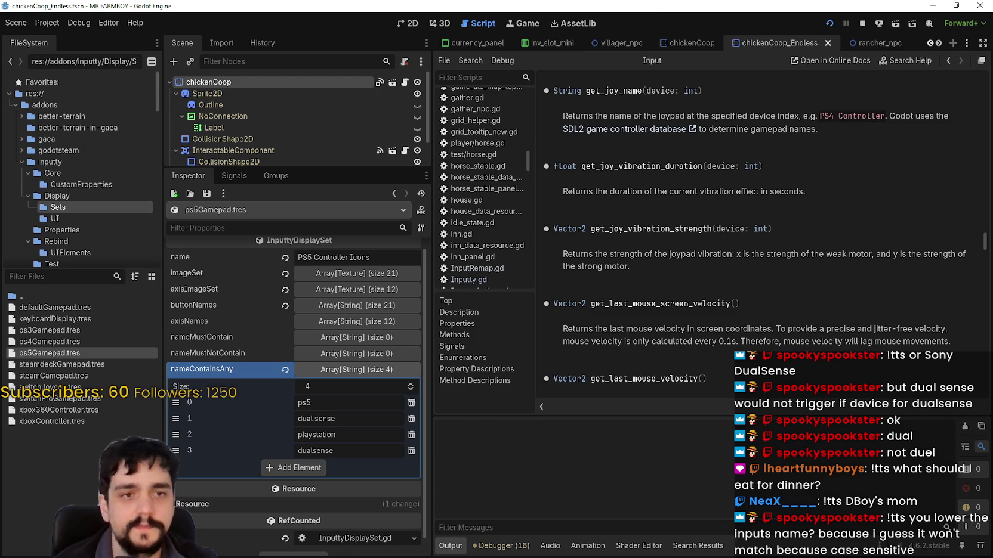
key("F5")
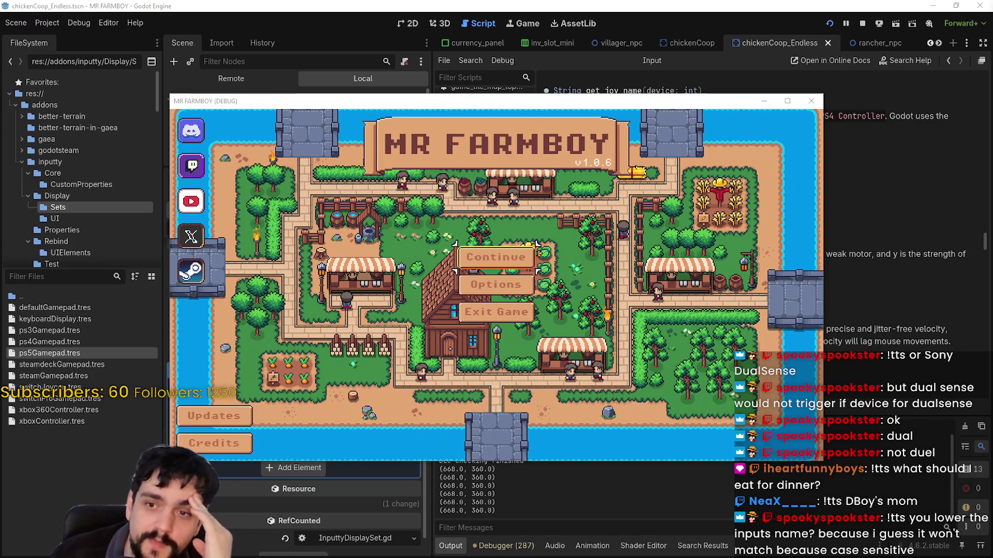
left_click(518, 257)
scroll(514, 357, "down", 3)
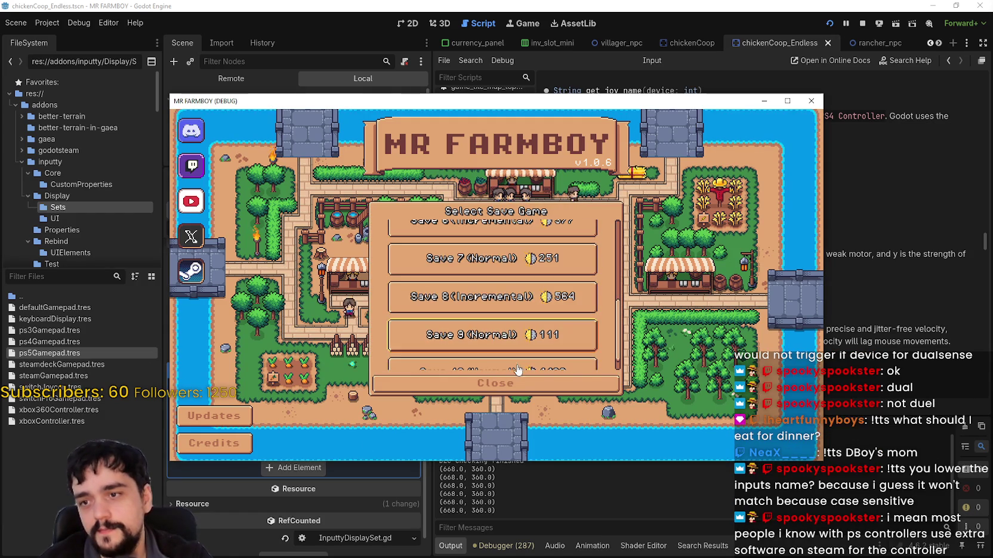
left_click(517, 384)
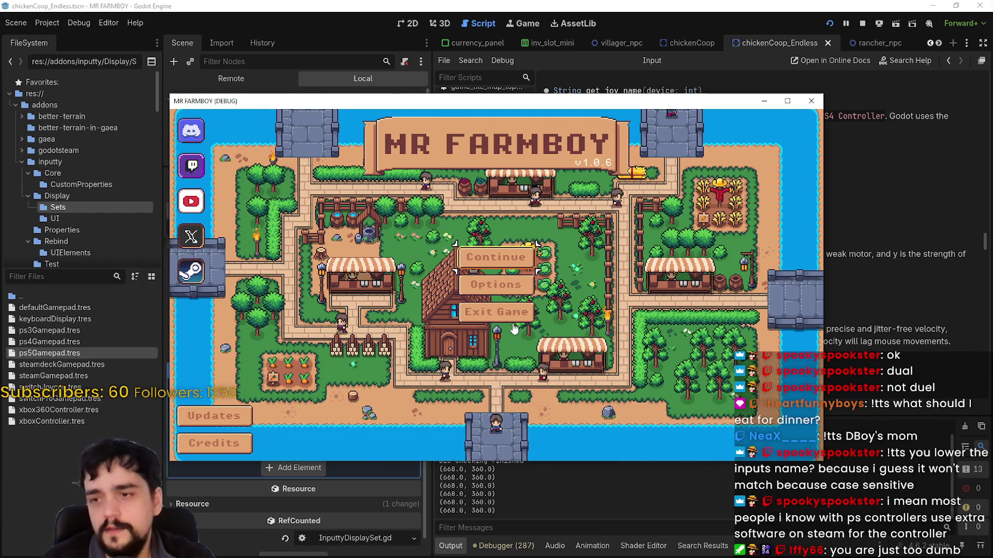
left_click(517, 257)
scroll(553, 352, "down", 3)
scroll(553, 352, "down", 1)
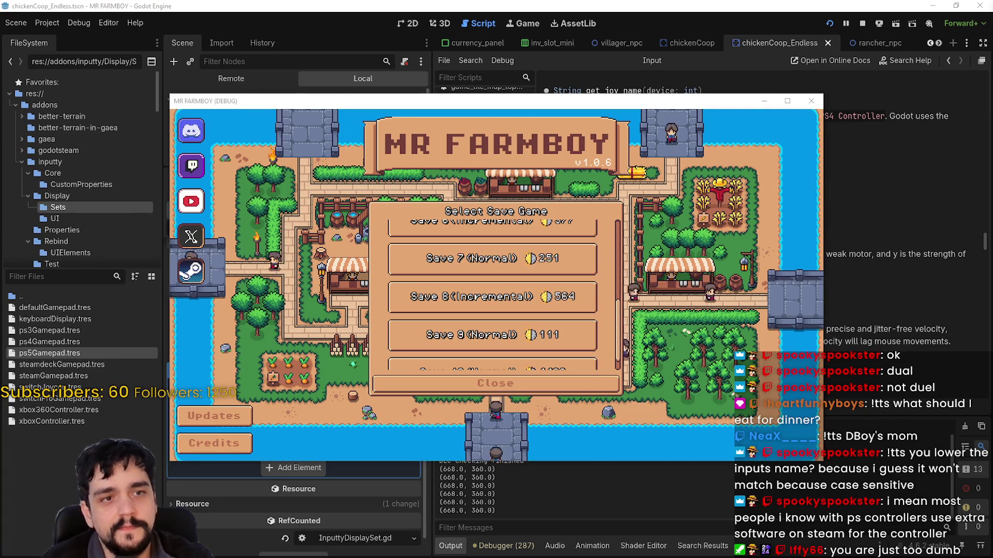
scroll(489, 321, "down", 1)
left_click(489, 321)
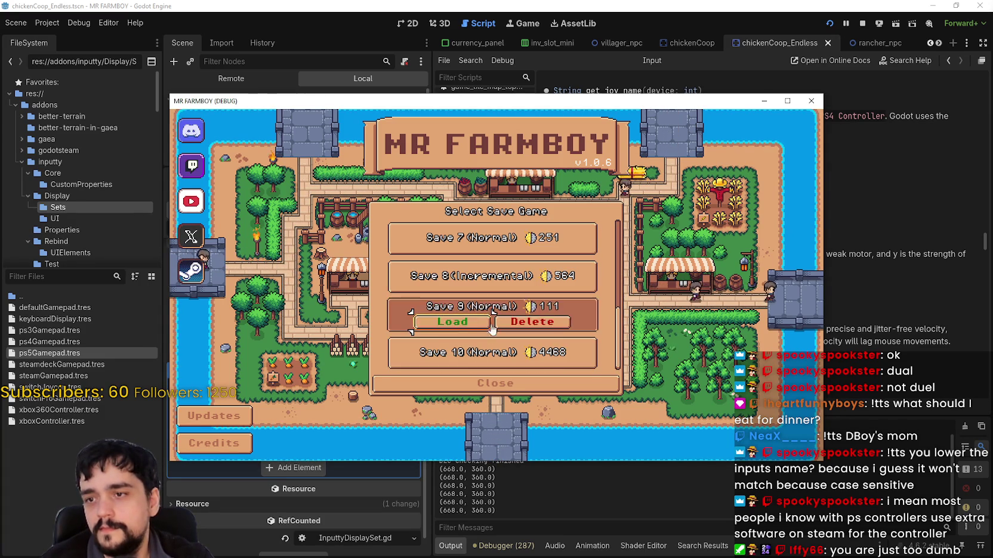
left_click(489, 321)
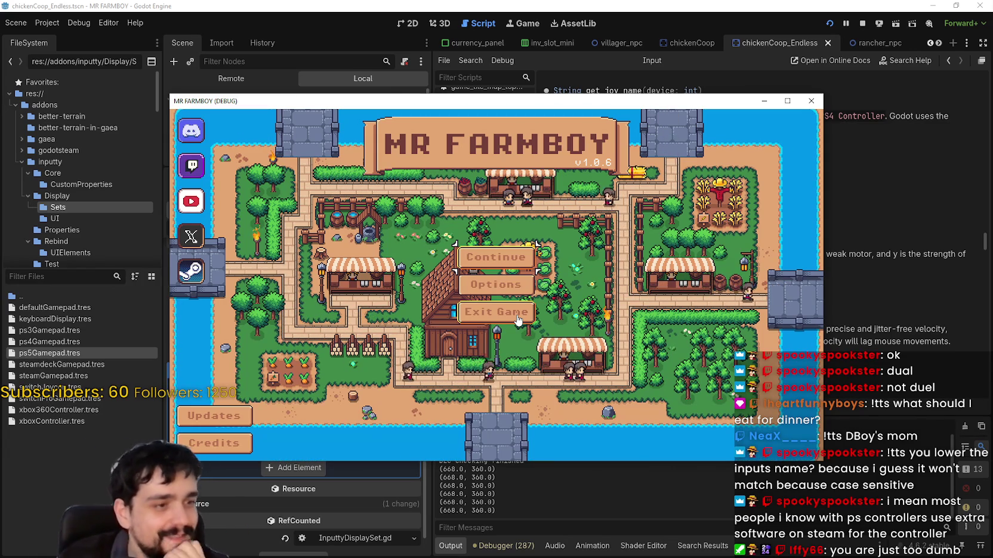
Stop the running game and review ps5Gamepad.tres's nameMustNotContain and nameContainsAny lists.
left_click(496, 311)
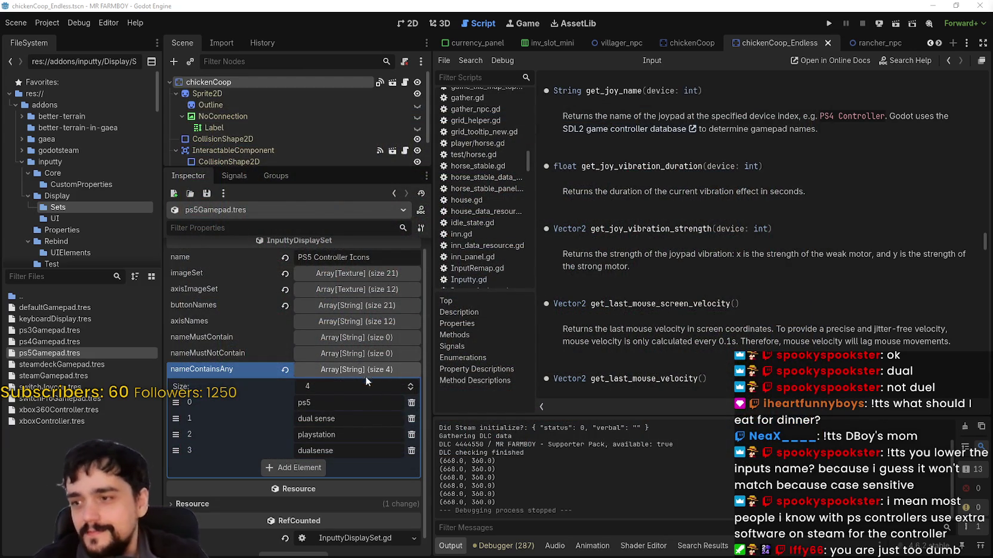
double_click(360, 369)
left_click(360, 370)
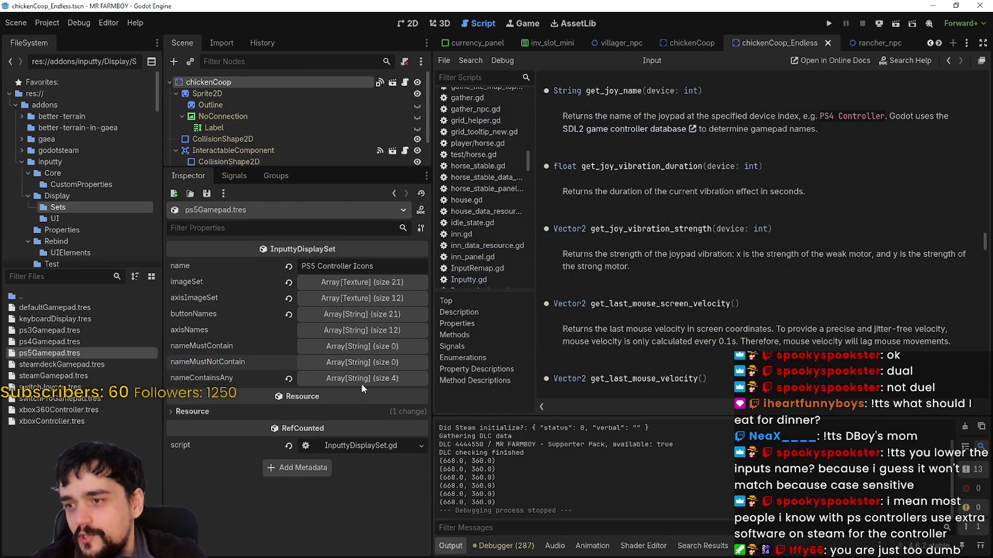
left_click(360, 384)
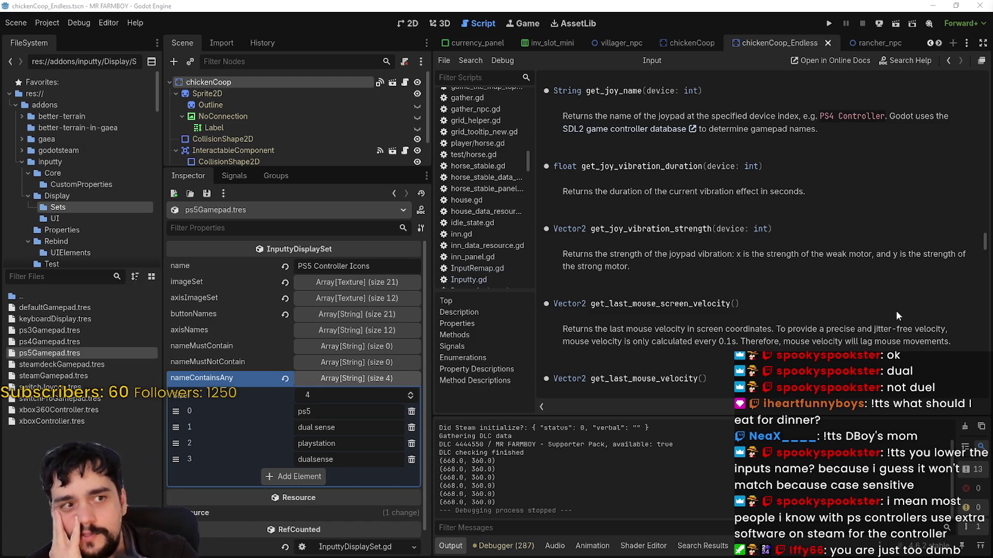
left_click(381, 378)
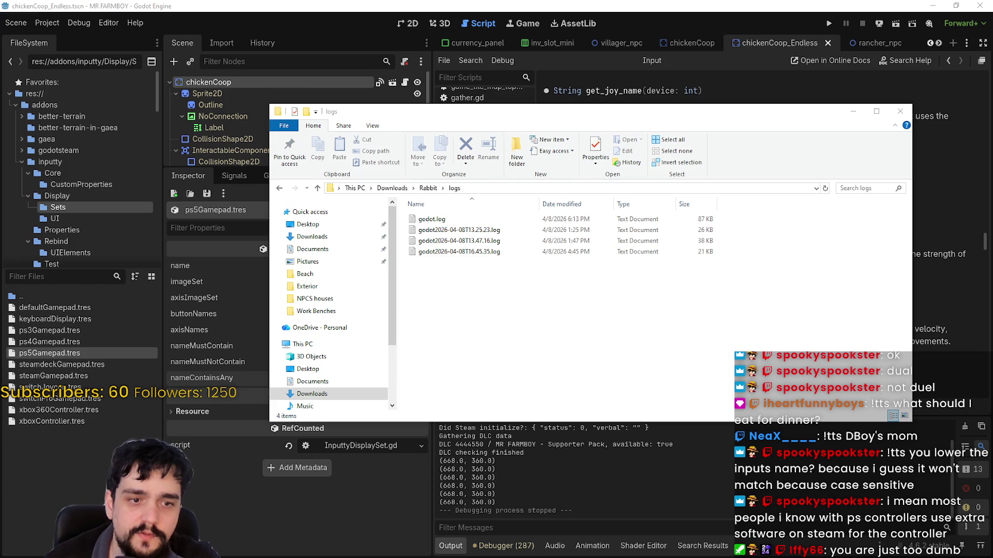
Delete all the old build files in the NewExport folder.
left_click_drag(686, 302, 550, 228)
right_click(550, 228)
left_click(586, 395)
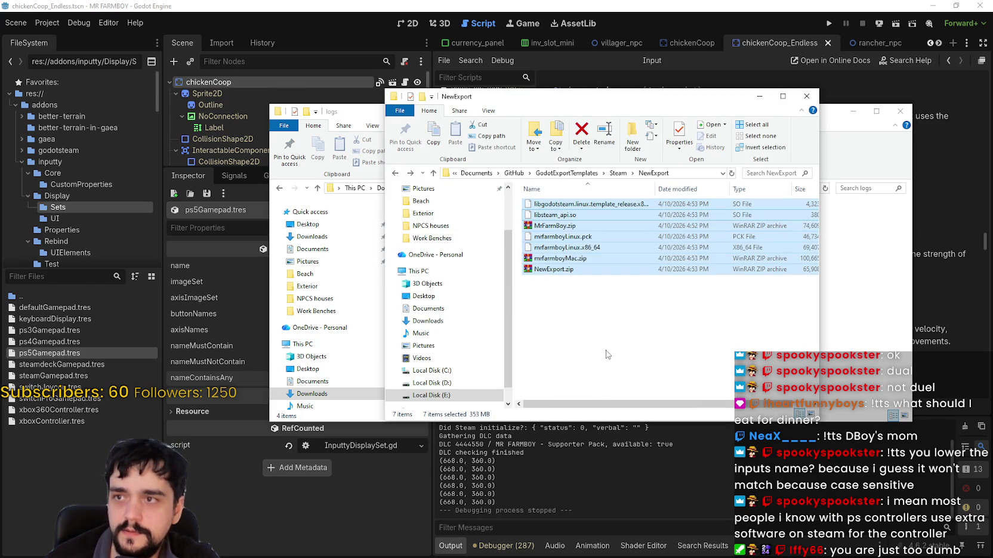
left_click_drag(569, 105, 978, 104)
left_click(50, 26)
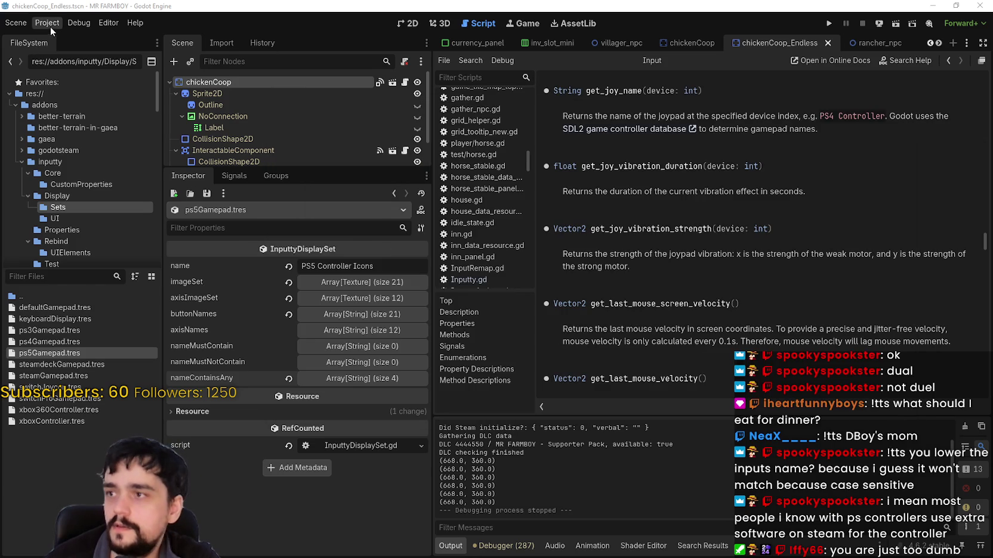
Export the Windows Desktop build as MrFarmBoy.zip.
left_click(77, 85)
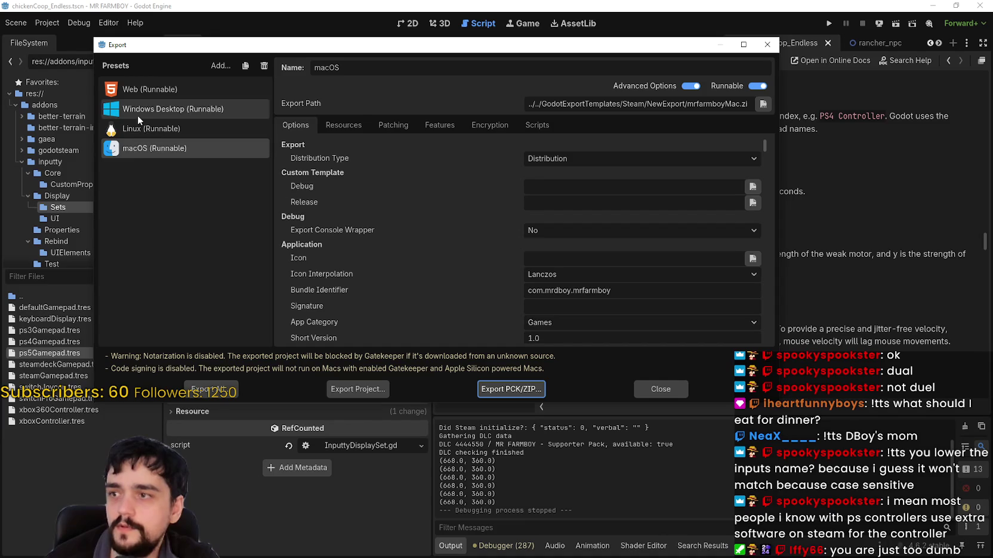
left_click(173, 108)
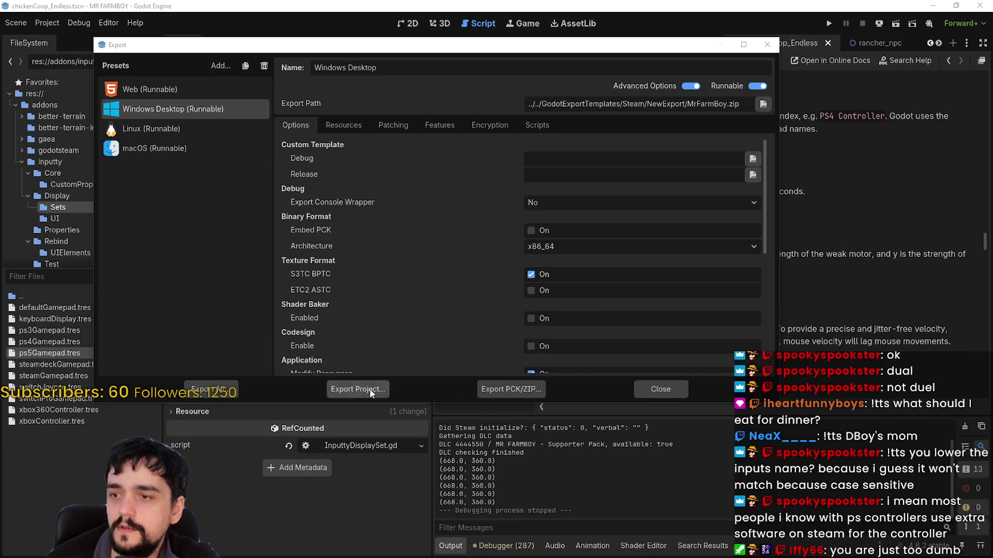
left_click(368, 391)
left_click(384, 448)
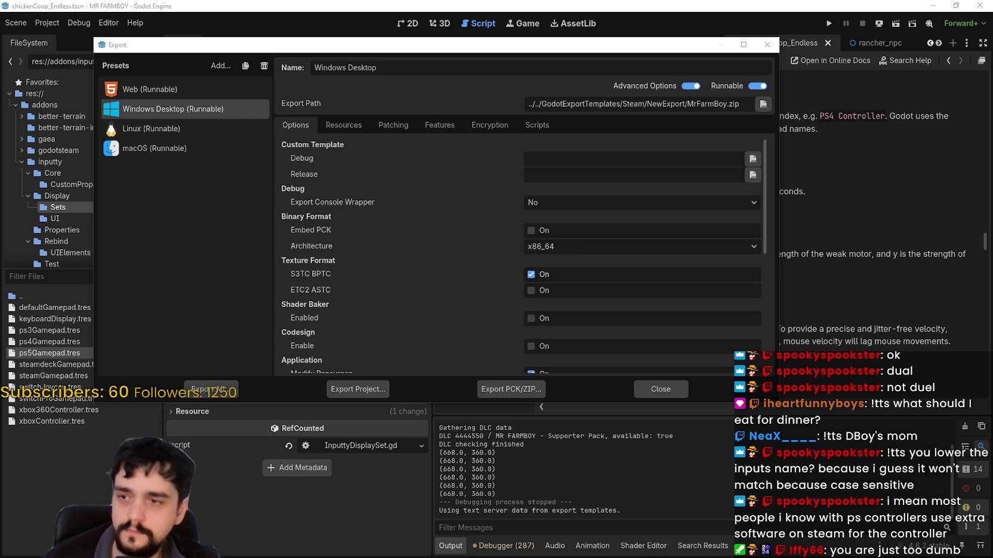
Export the Linux build and the macOS build as mrfarmboyMac.zip, then close the export window.
left_click(190, 127)
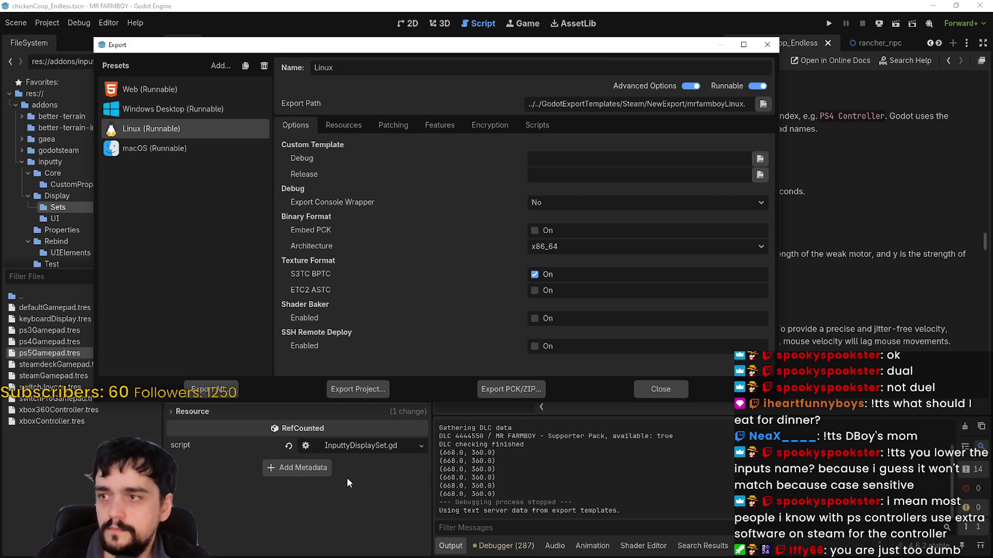
left_click(357, 389)
left_click(395, 445)
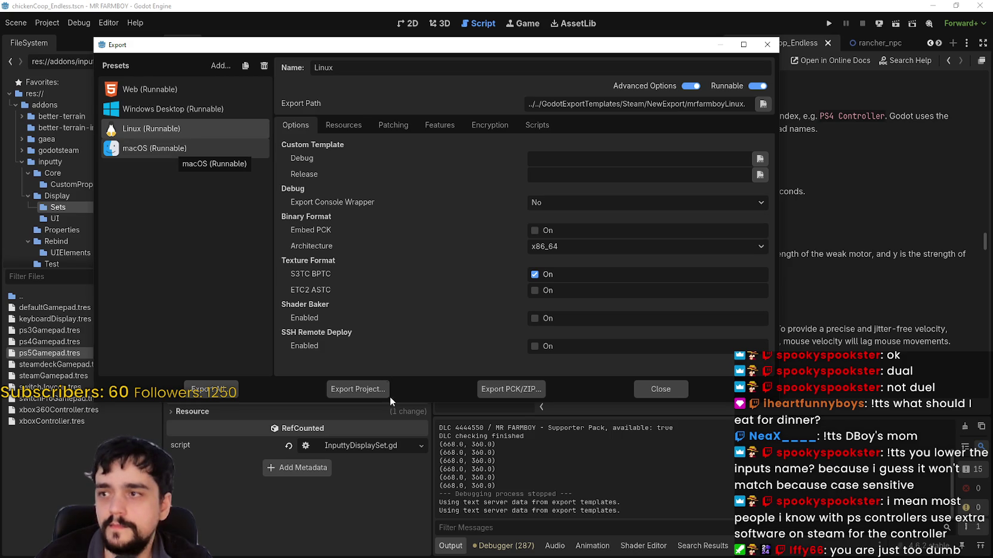
left_click(368, 388)
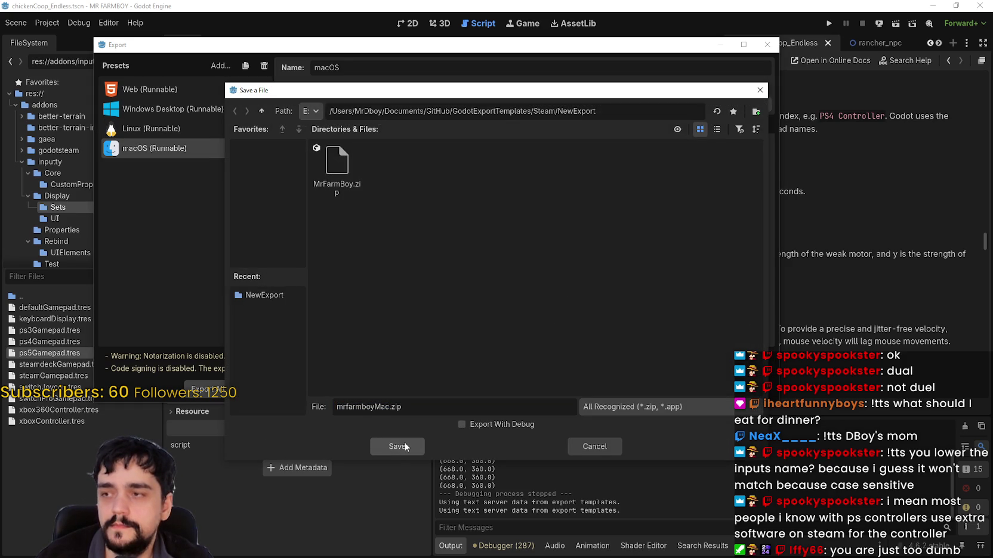
left_click(405, 444)
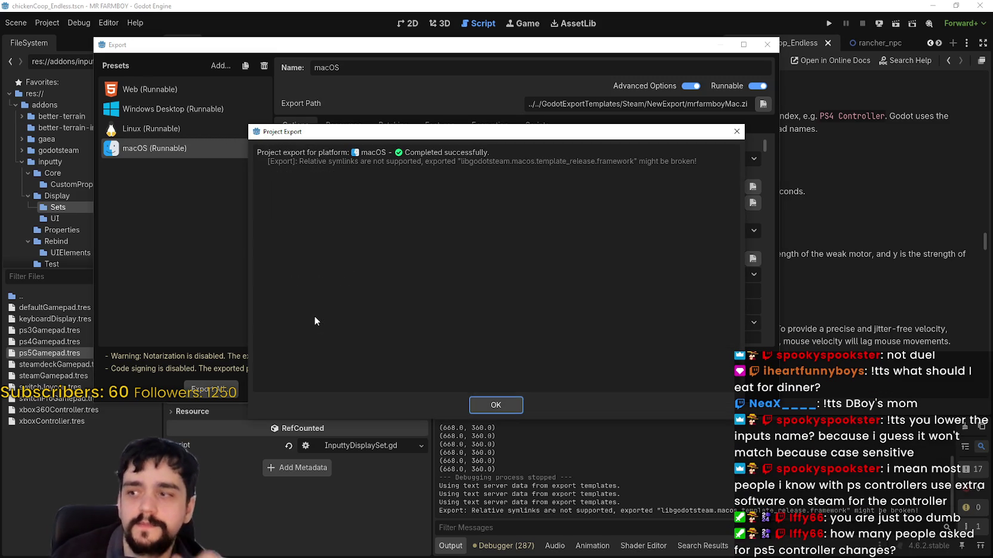
left_click(505, 410)
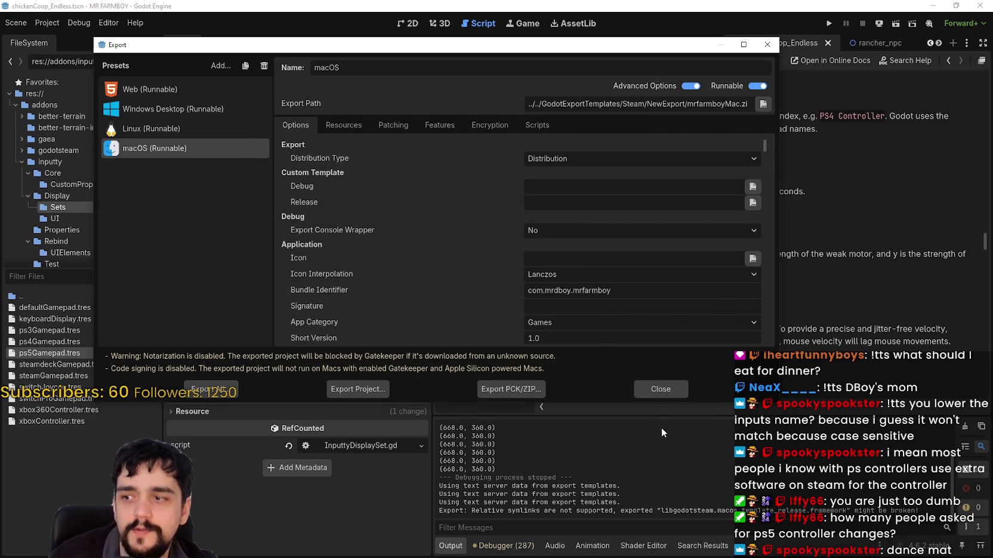
left_click(680, 388)
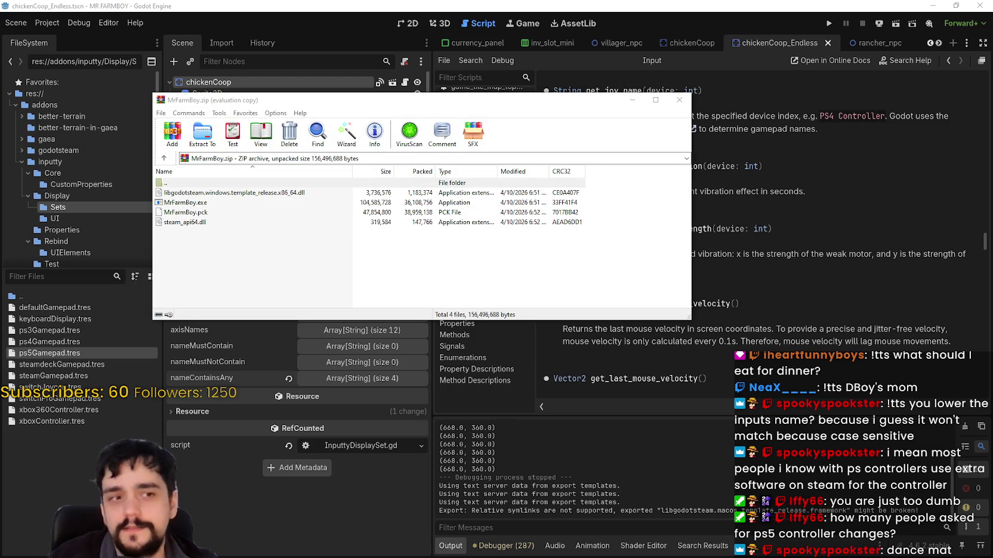
Pack the four Linux build files into a ZIP archive named NewExport.zip, then close WinRAR.
double_click(270, 183)
mouse_move(305, 261)
left_mouse_down()
mouse_move(260, 226)
mouse_move(260, 213)
left_mouse_up()
left_click(172, 132)
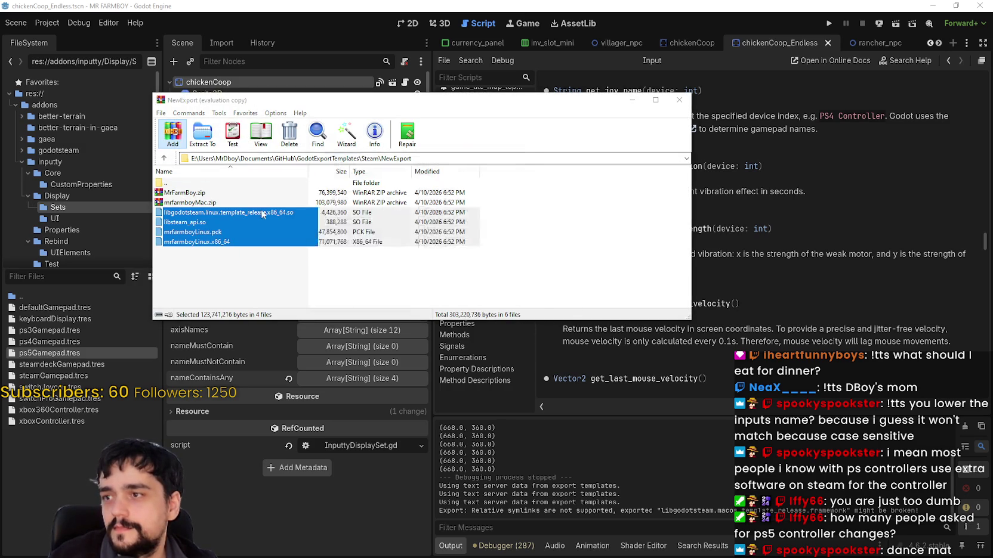
left_click(379, 200)
left_click(431, 306)
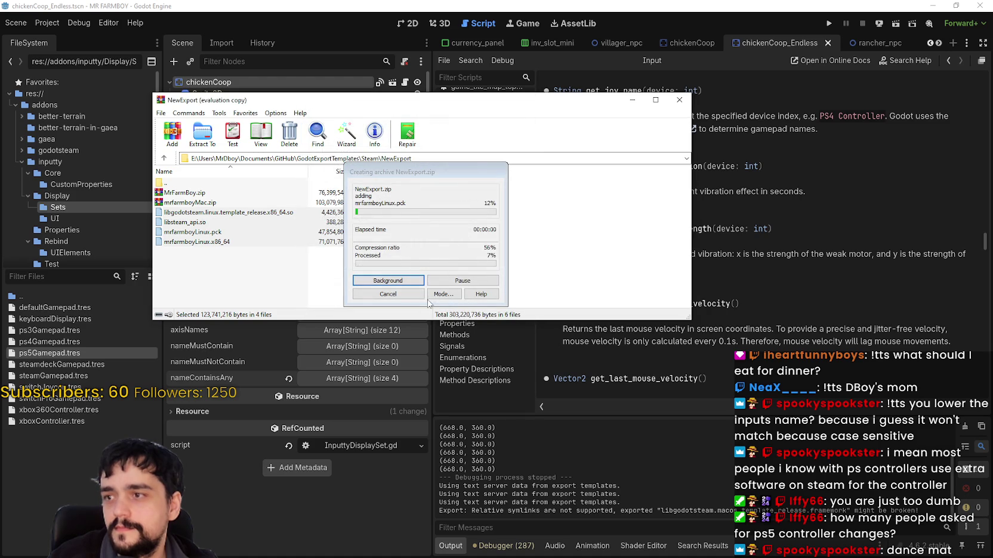
left_click(679, 102)
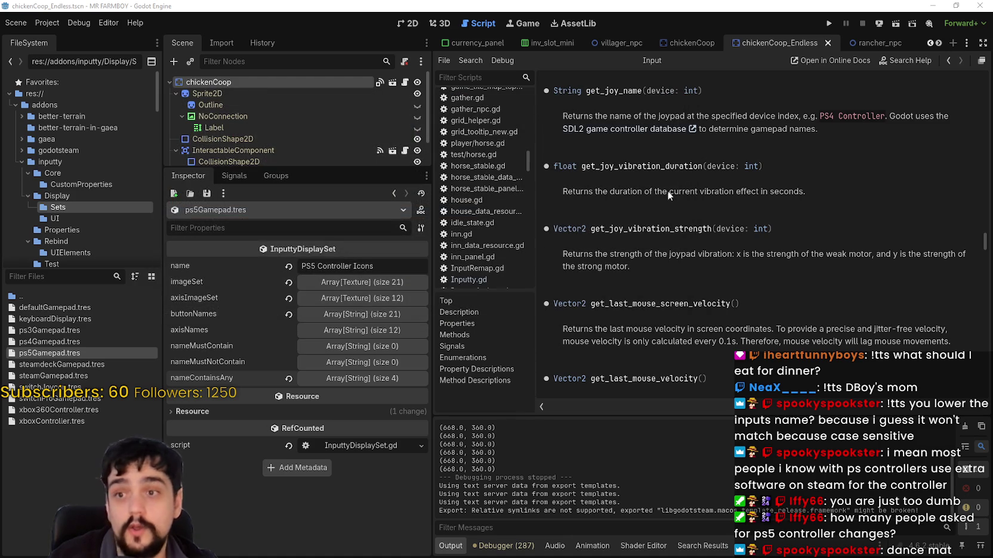
Switch to the File Explorer window showing the NewExport folder.
key("alt+Tab")
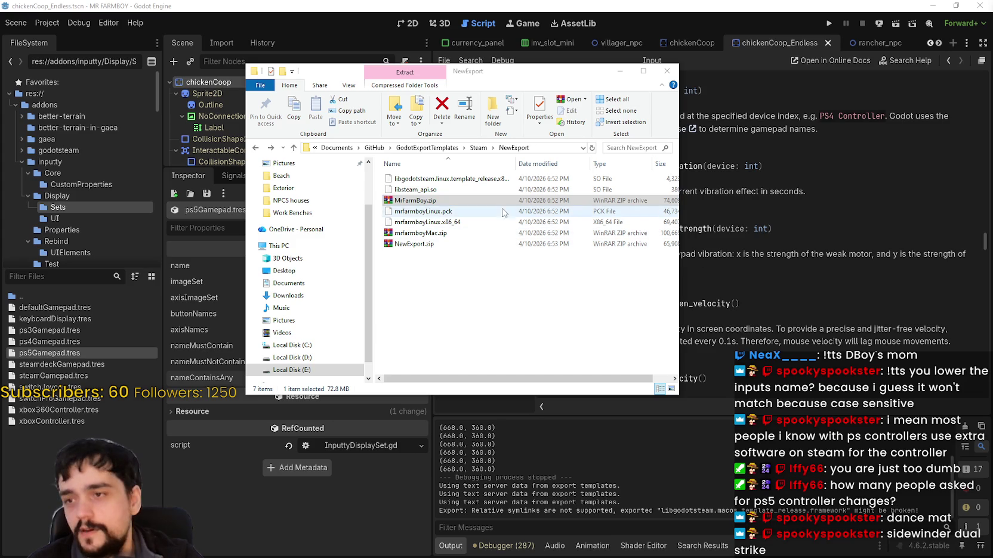
Drag NewExport.zip out of the NewExport folder, then switch to the Steam window.
left_click(539, 233)
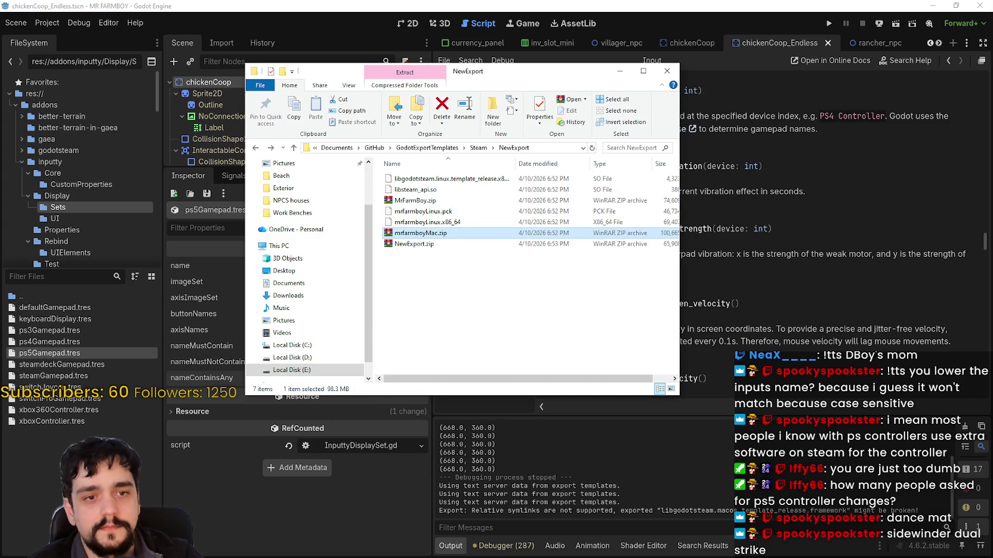
left_click(438, 246)
left_click_drag(408, 246, 475, 268)
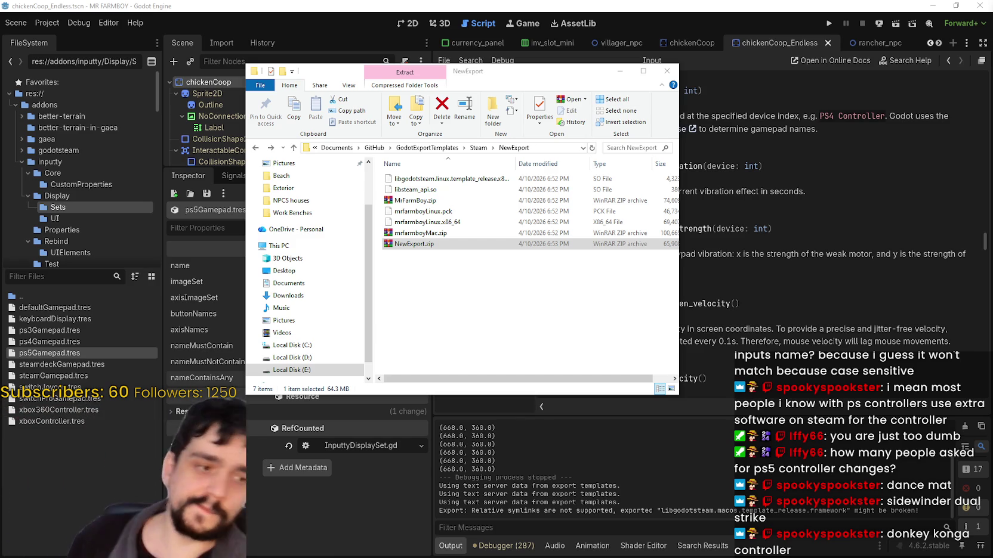
key("alt+Tab")
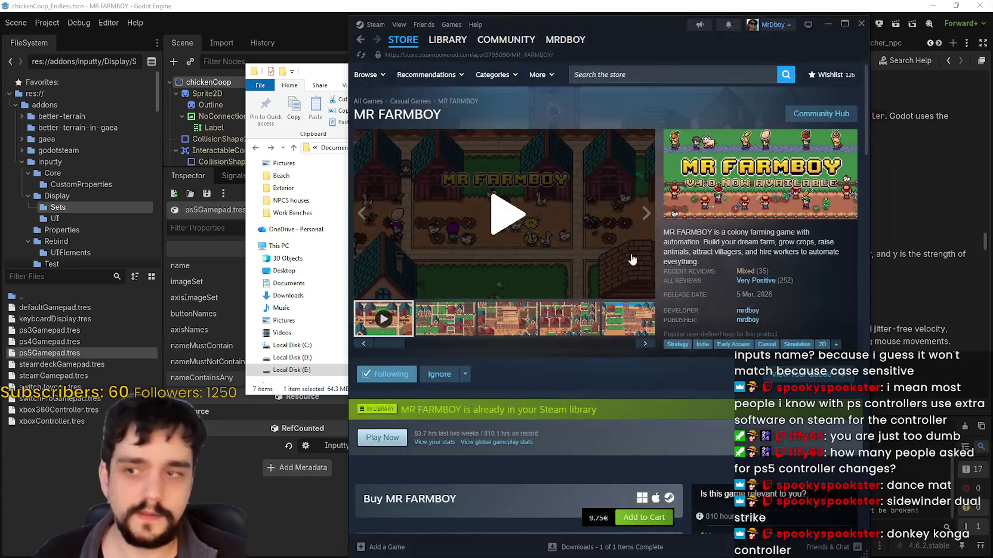
Browse the Steam library and select the MR FARMBOY entry.
left_click(448, 40)
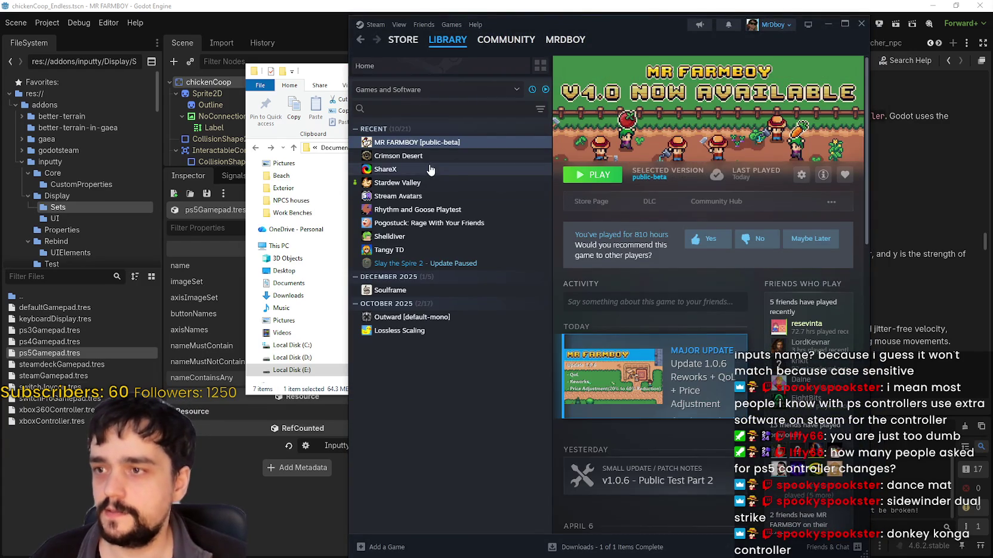
left_click(431, 169)
left_click(416, 142)
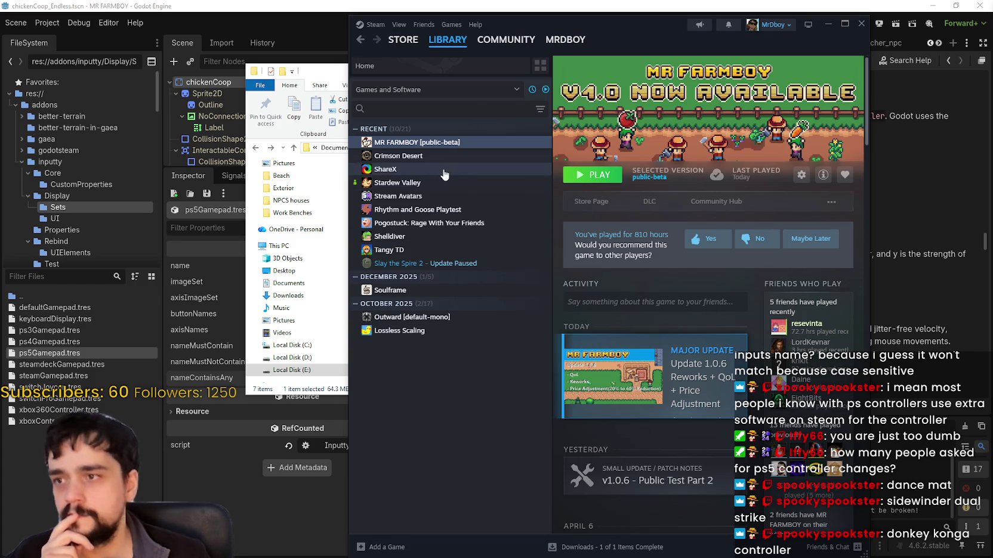
left_click(453, 154)
left_click(453, 143)
View the MR FARMBOY store page and its bundle offers.
left_click(610, 209)
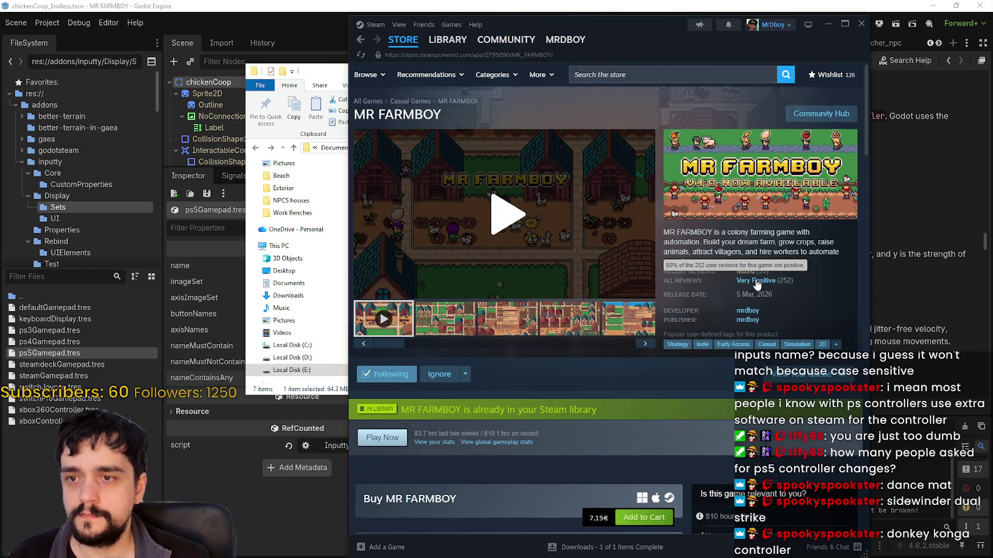
scroll(494, 423, "down", 5)
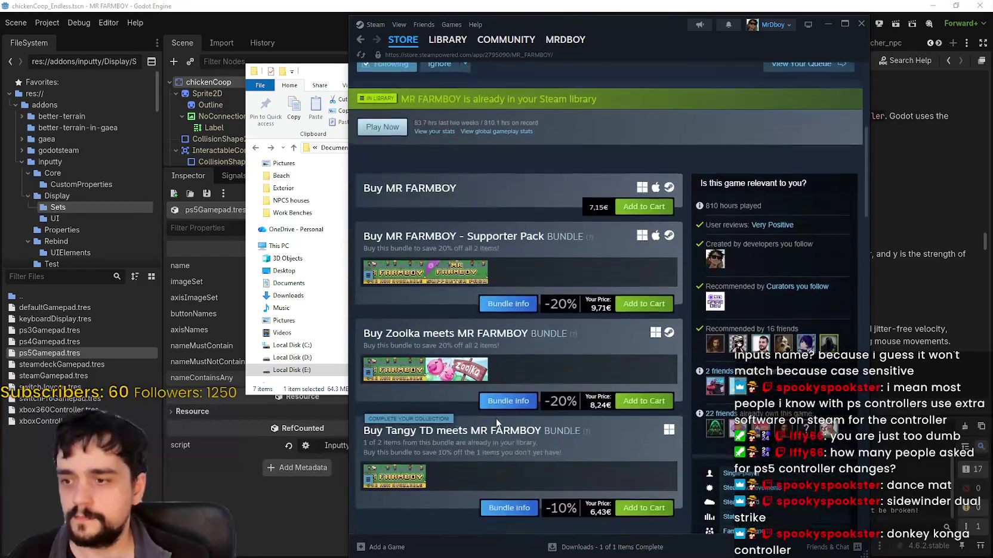
scroll(502, 403, "up", 4)
scroll(526, 362, "down", 4)
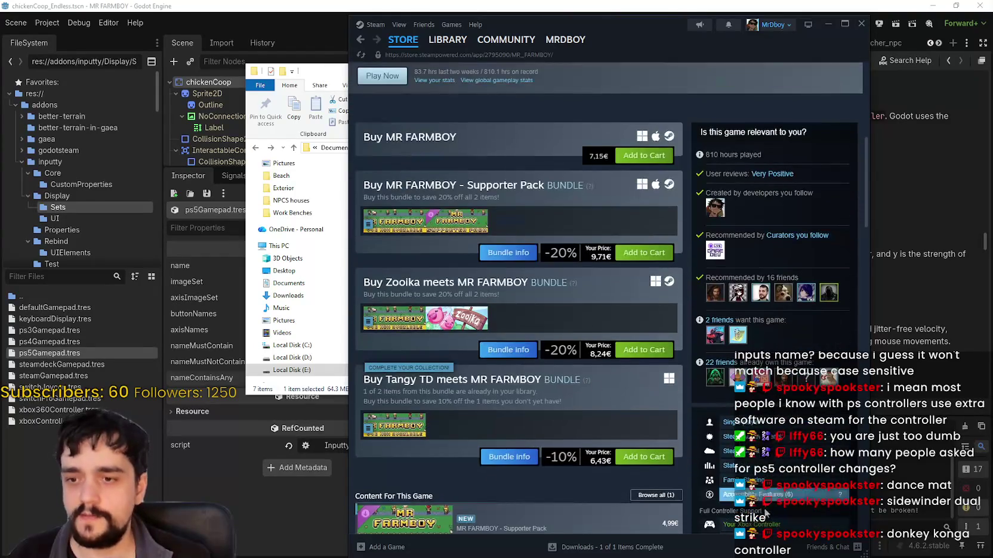
scroll(527, 362, "up", 6)
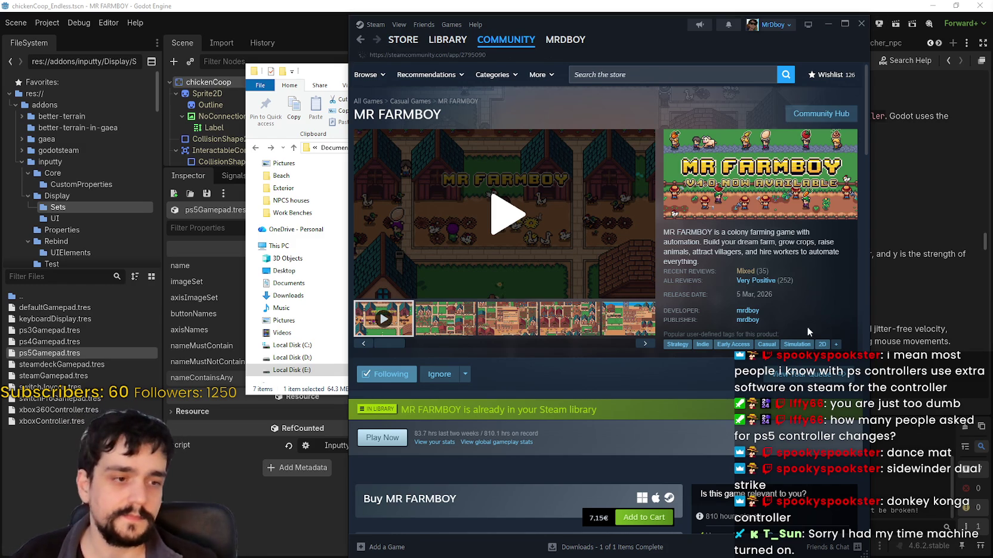
Read the v1.0.6 update announcement and its comments.
scroll(690, 499, "down", 4)
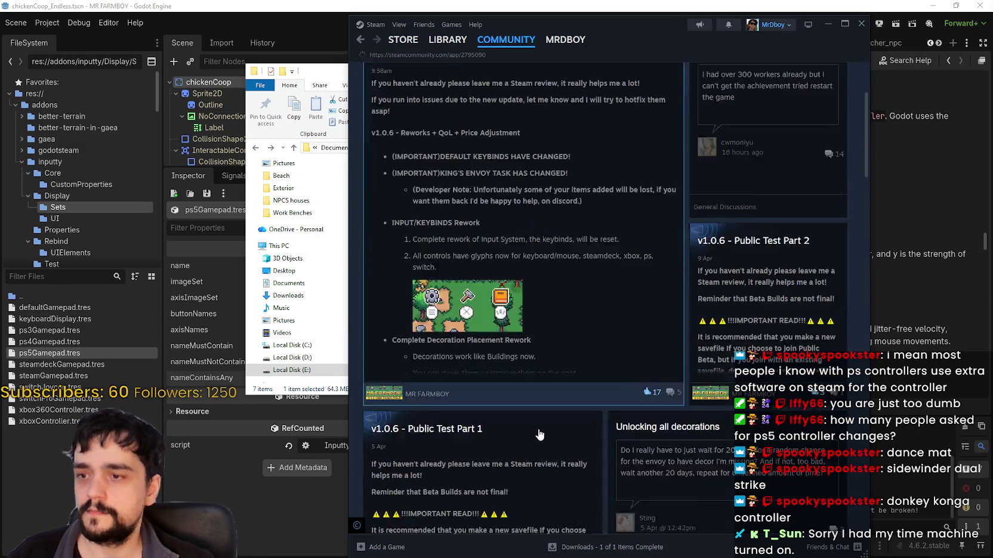
scroll(690, 499, "up", 4)
left_click(662, 358)
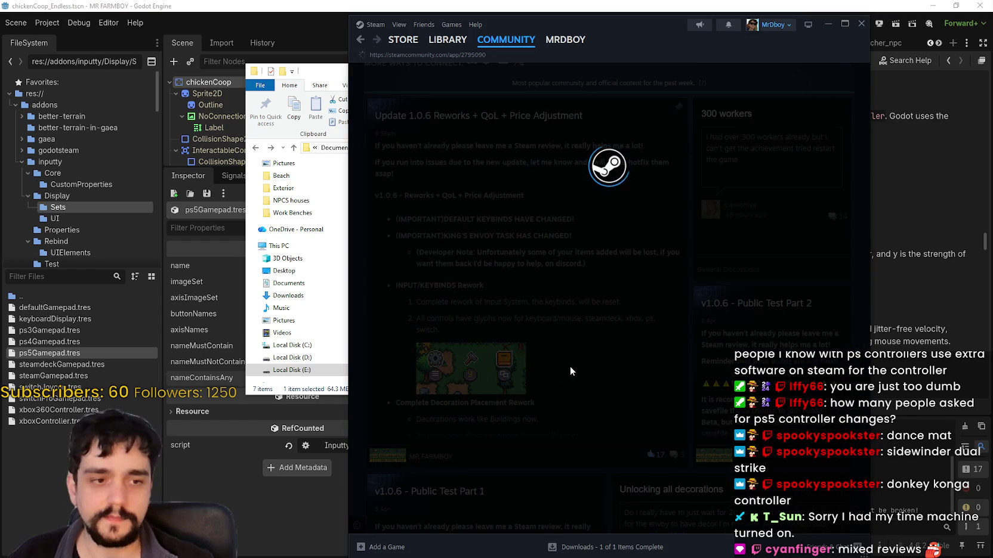
scroll(571, 353, "down", 8)
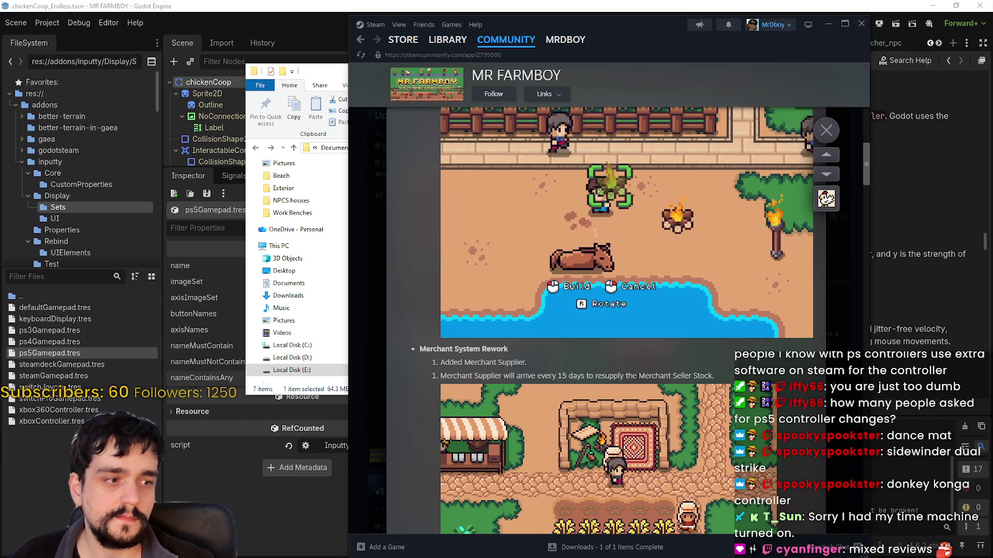
scroll(675, 355, "down", 10)
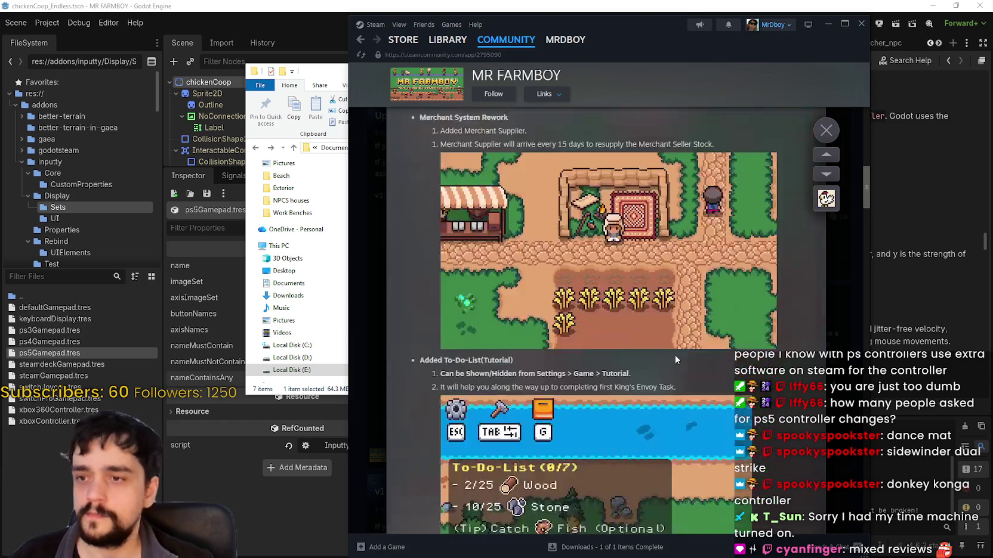
scroll(673, 347, "down", 15)
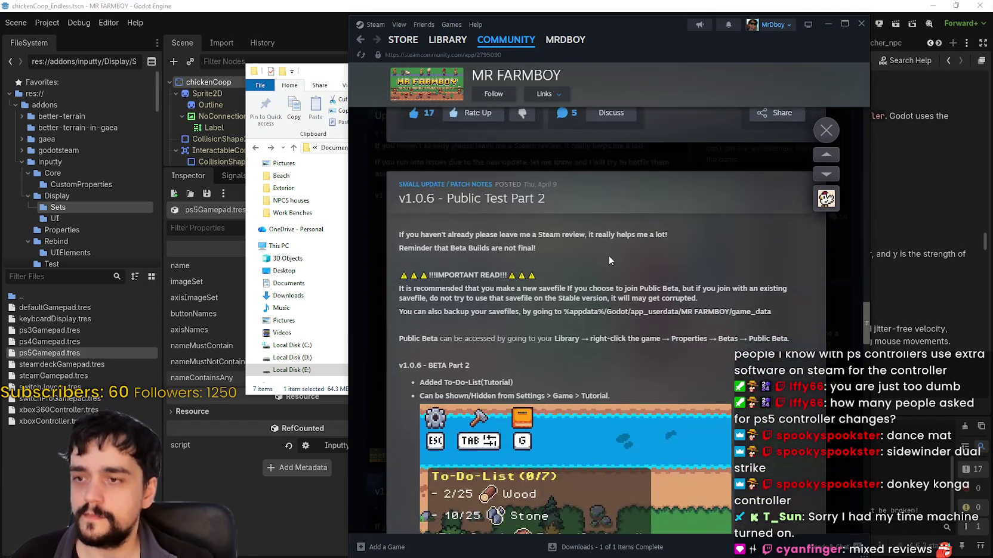
left_click(614, 263)
scroll(686, 418, "down", 15)
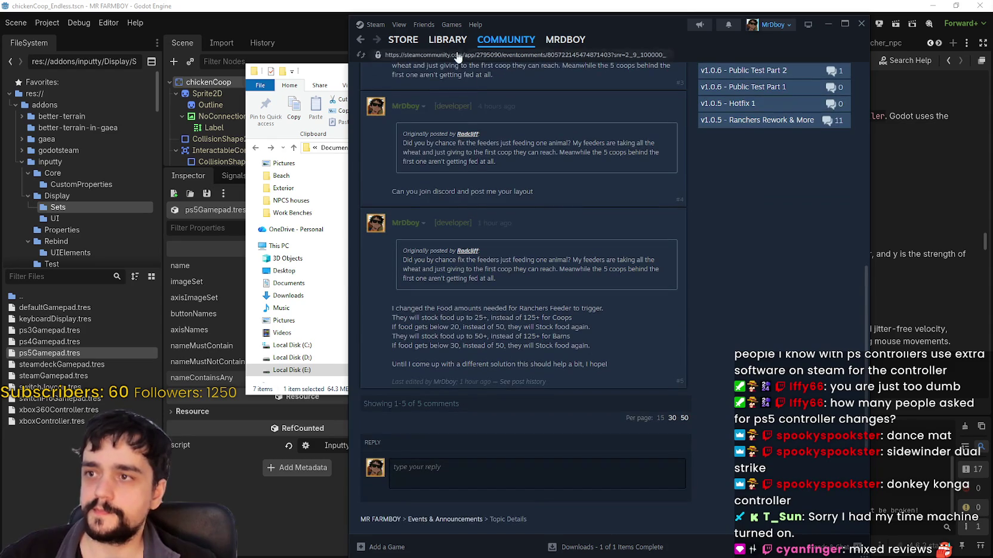
Clear all completed downloads and return to the MR FARMBOY [public-beta] library page.
left_click(448, 39)
left_click(448, 156)
left_click(447, 144)
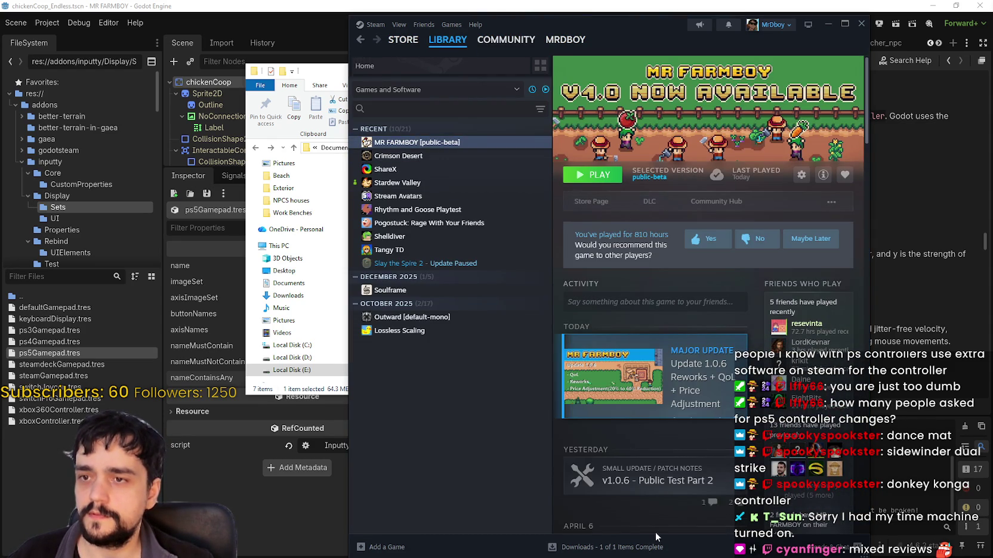
left_click(618, 548)
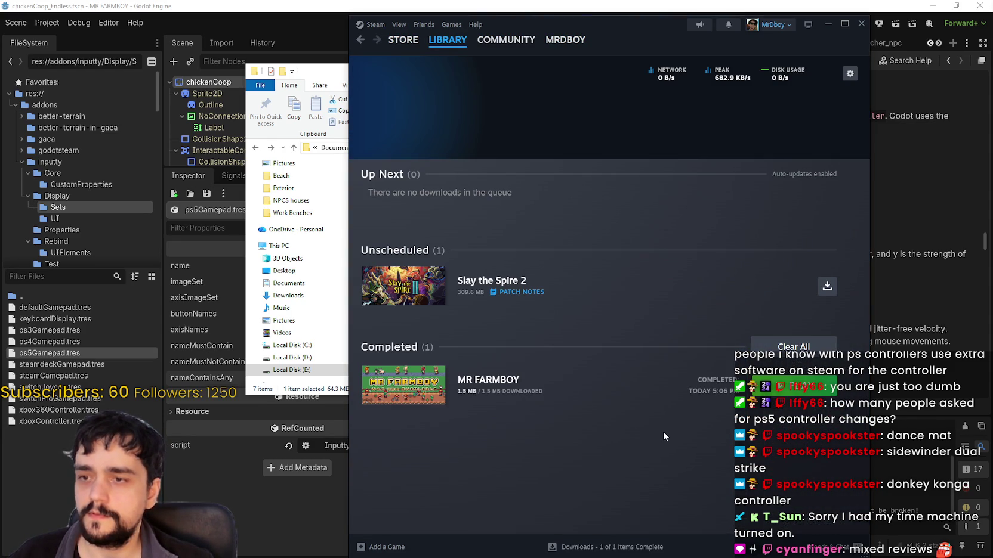
left_click(809, 350)
left_click(452, 51)
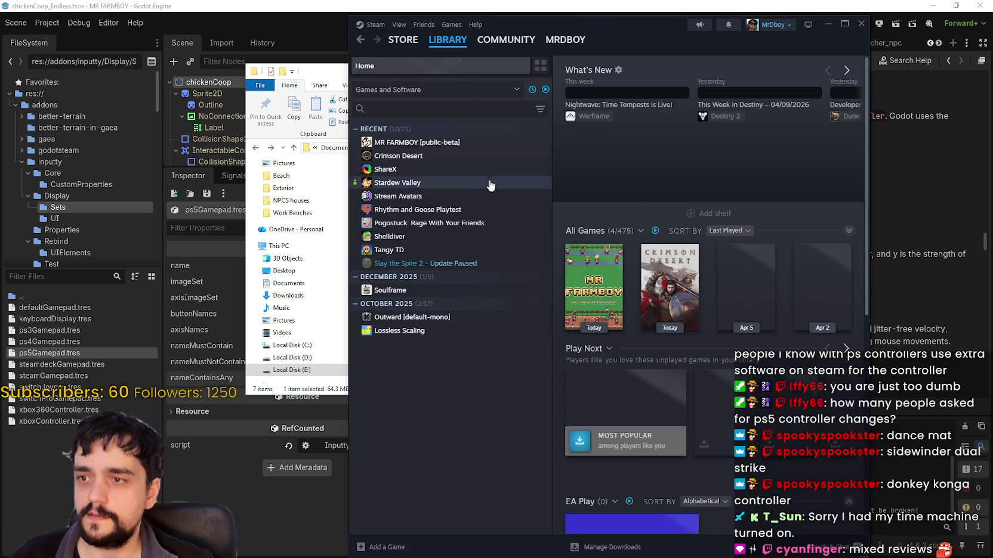
left_click(453, 142)
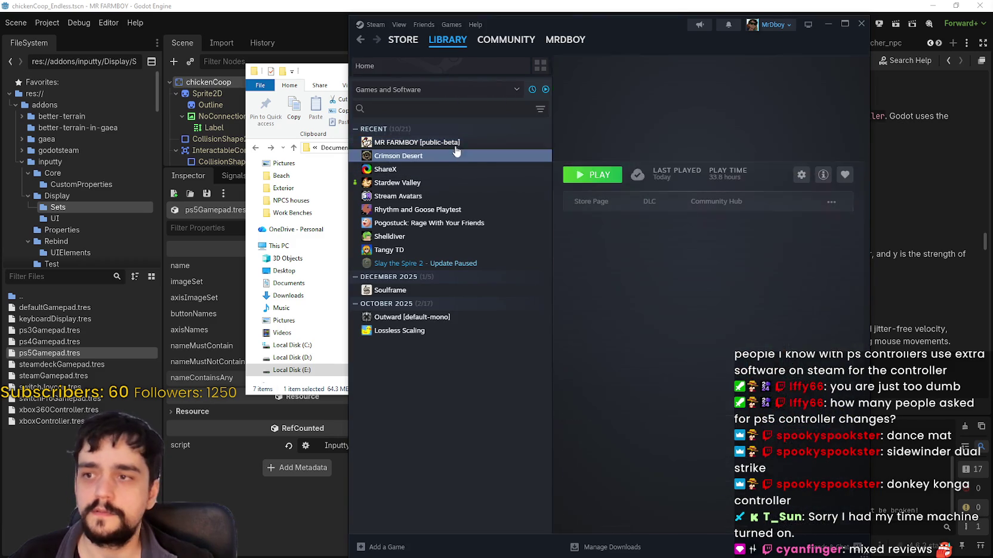
Start the MR FARMBOY [public-beta] update, then switch back to the Godot editor.
left_click(450, 156)
left_click(429, 143)
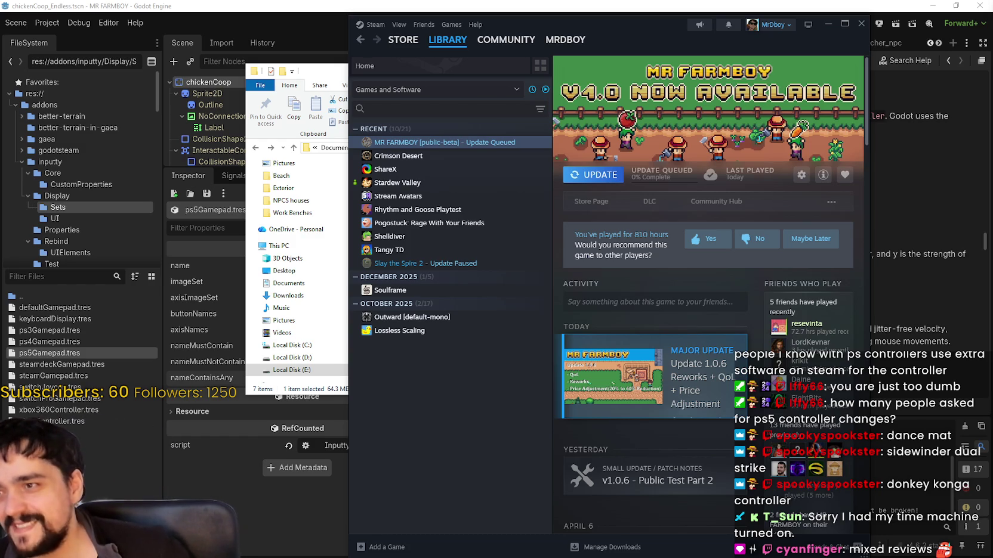
left_click(601, 180)
left_click(197, 334)
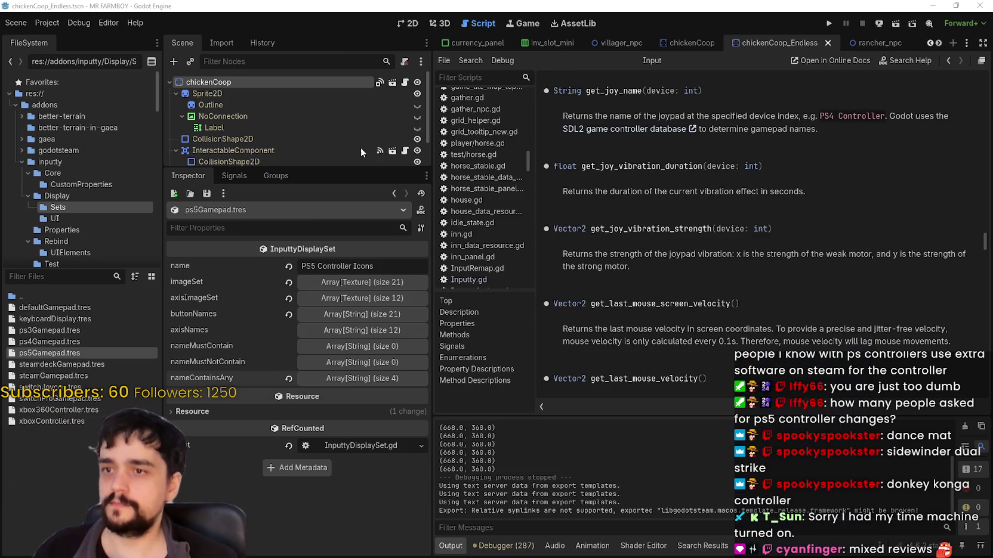
Show ps5Gamepad.tres's nameContainsAny keywords: ps5, dual sense, playstation, dualsense.
left_click(72, 356)
left_click(372, 378)
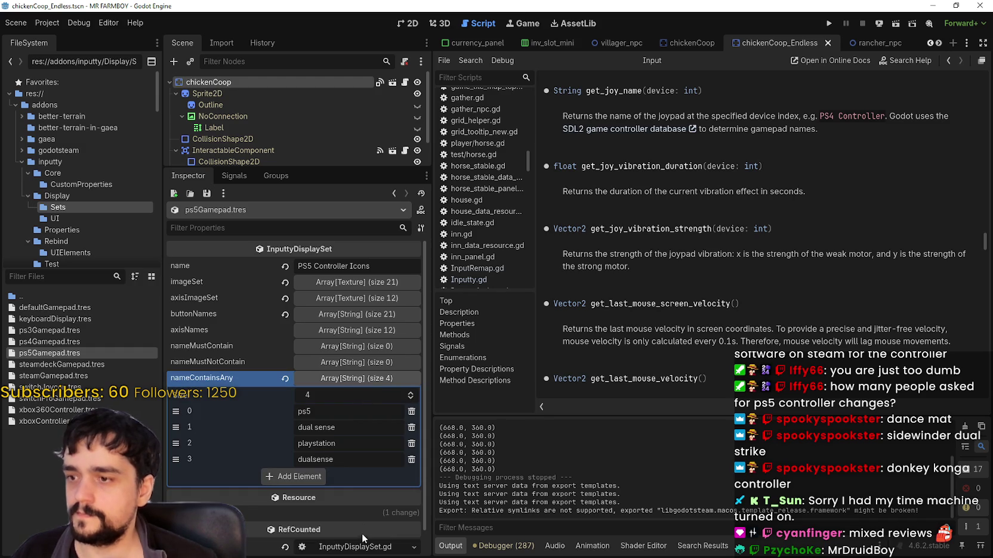
scroll(363, 511, "down", 1)
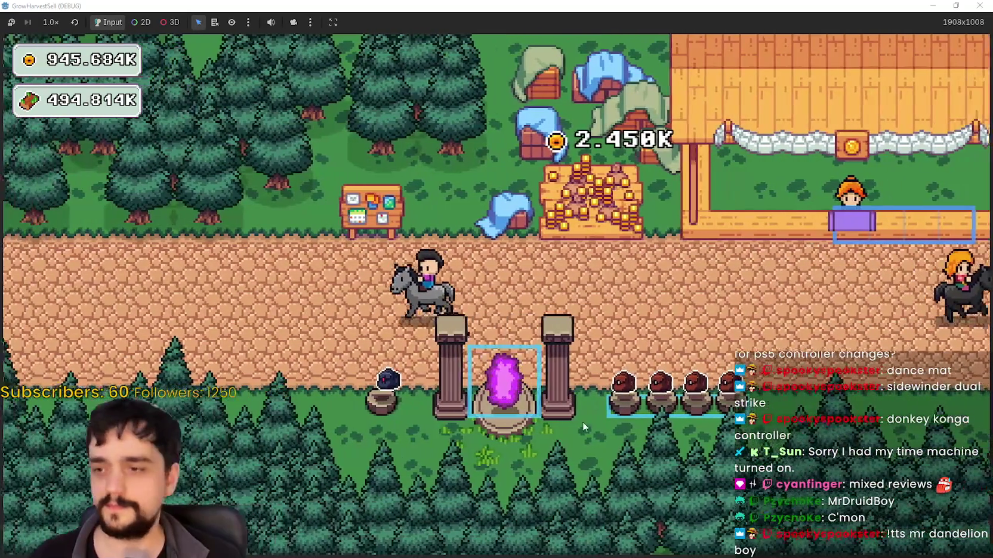
Travel to forest stage 3 and harvest the plant patches with the axe.
key("e")
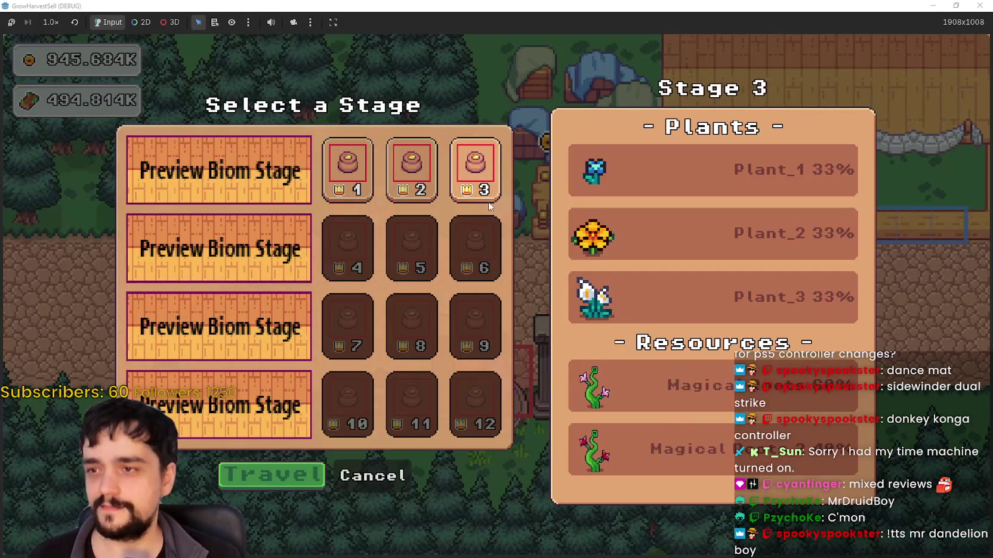
left_click(290, 488)
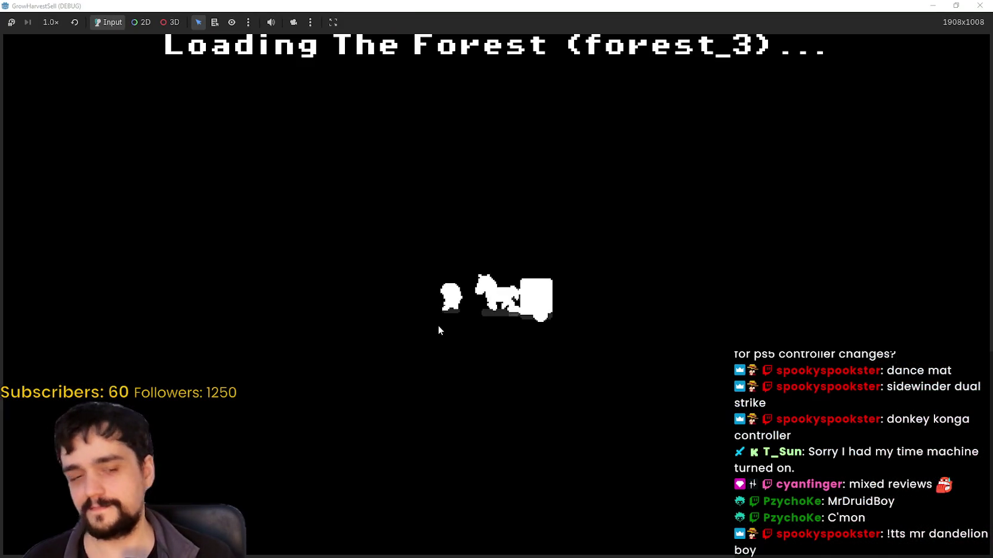
key("w")
key("d")
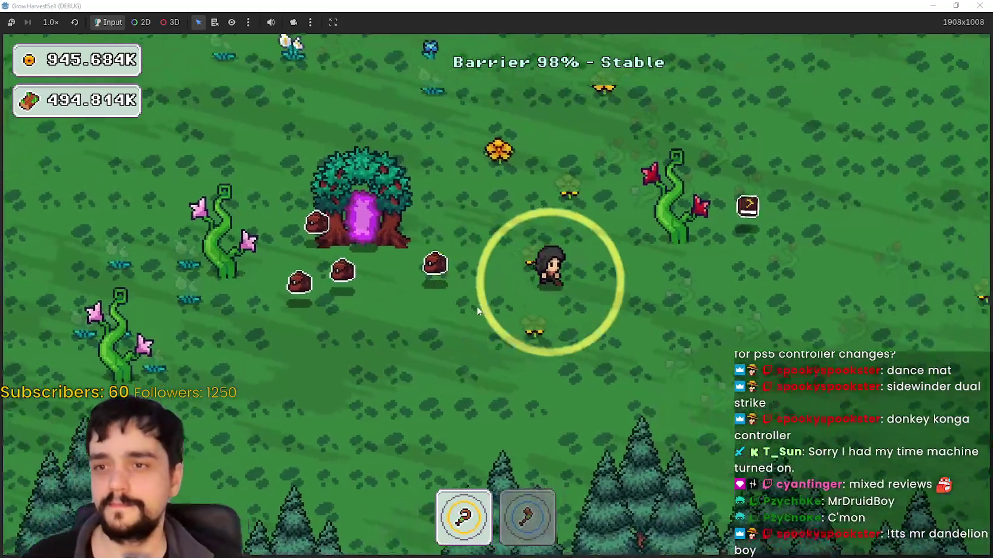
key("2")
key("w")
key("a")
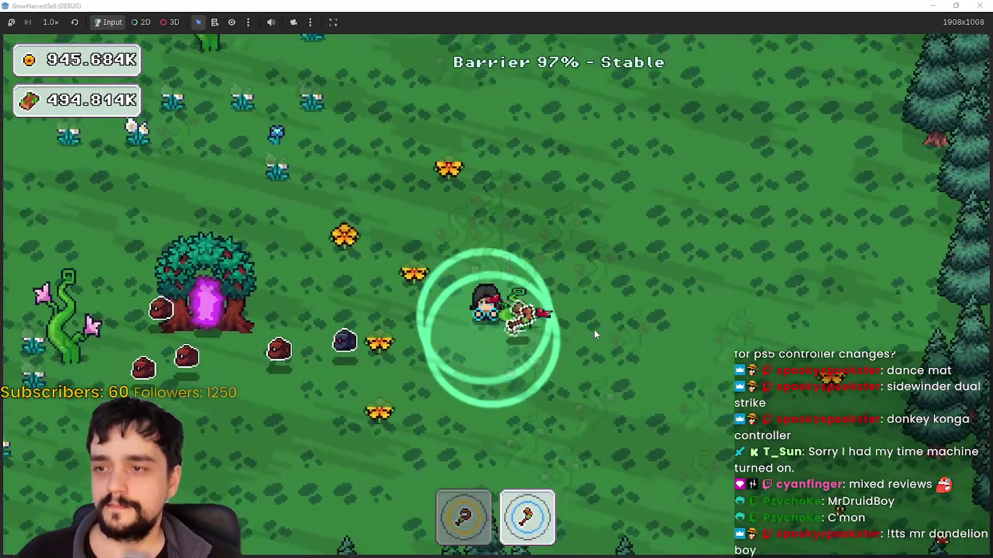
key("d")
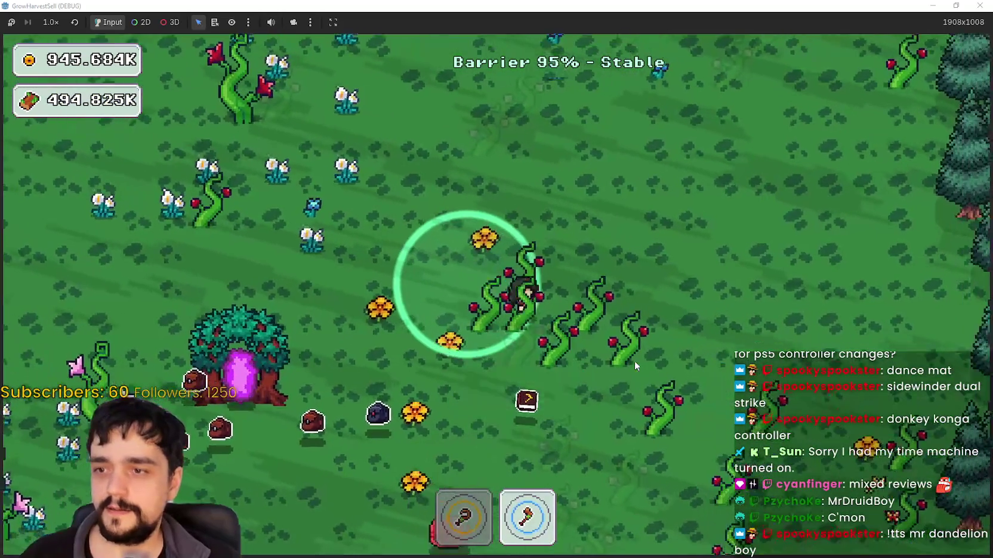
key("s")
key("s")
key("d")
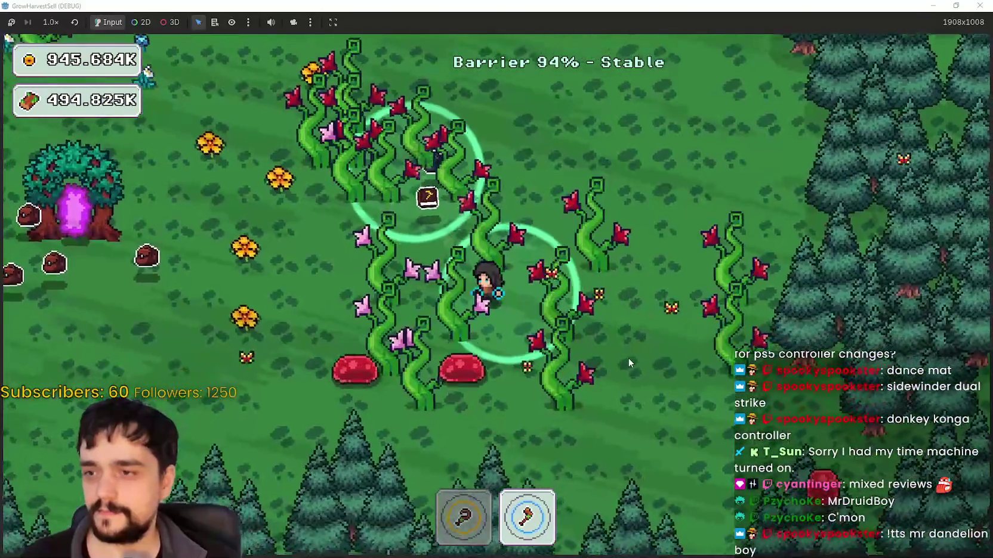
key("a")
key("w")
Switch tools, collect more wood, and head past the slimes to the portal tree.
key("a")
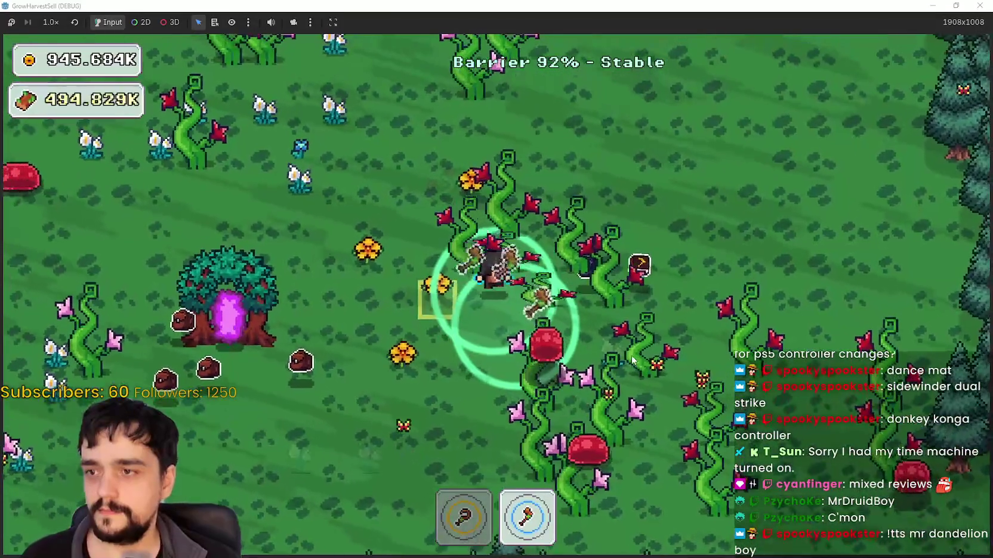
key("1")
key("a")
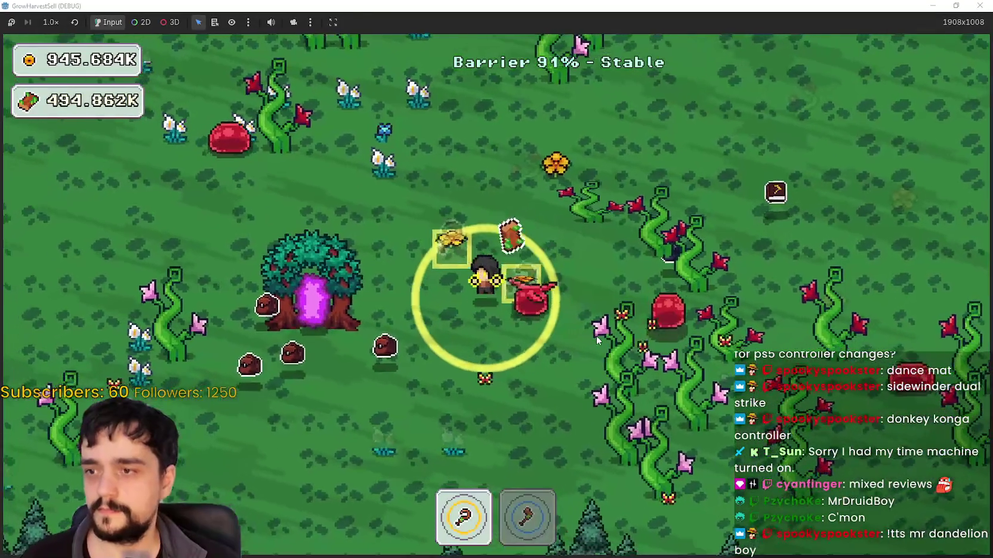
key("w")
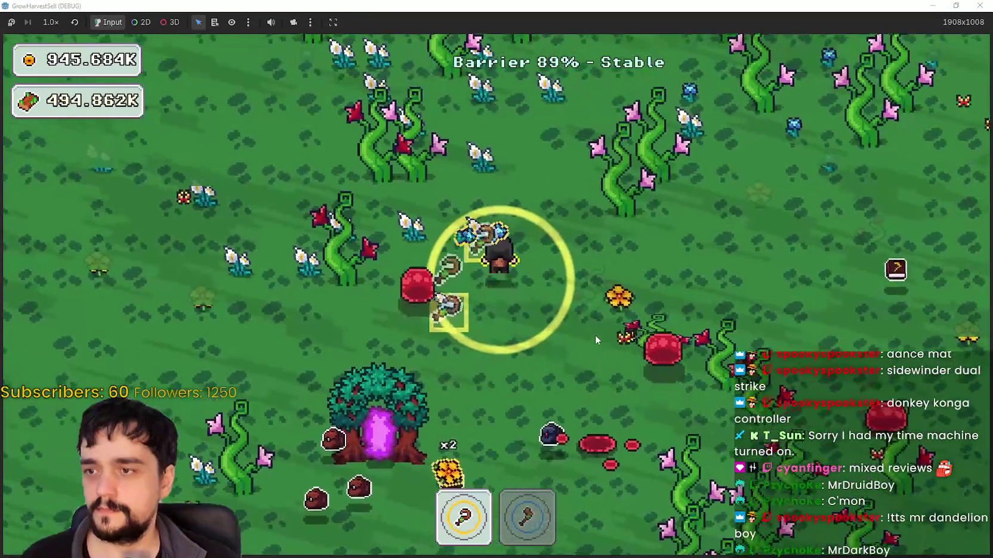
key("s")
key("a")
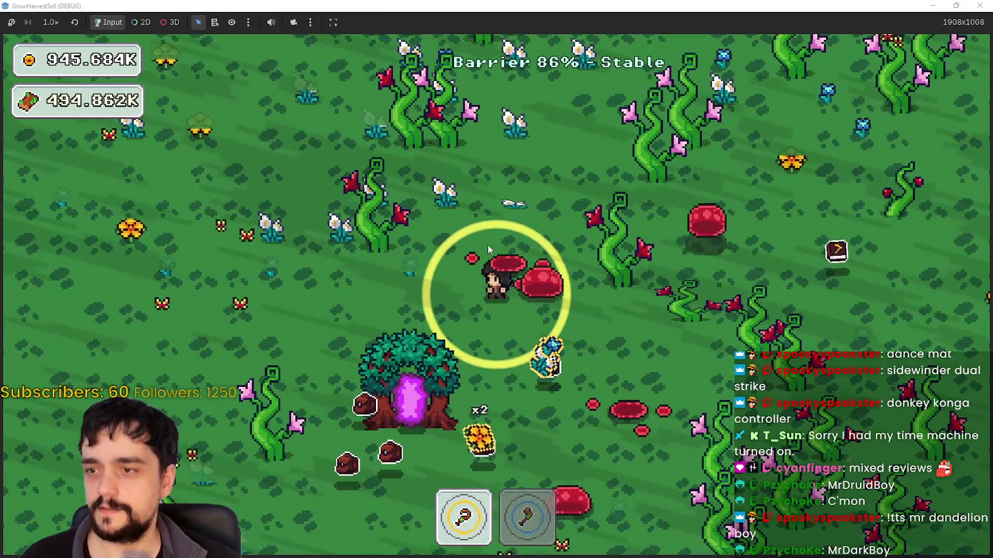
key("w")
key("a")
key("a")
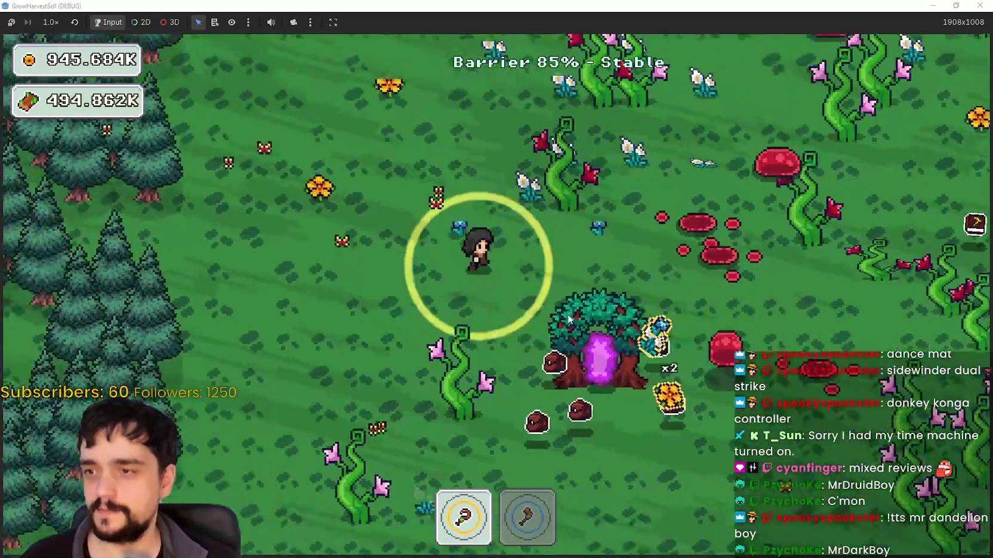
key("w")
key("d")
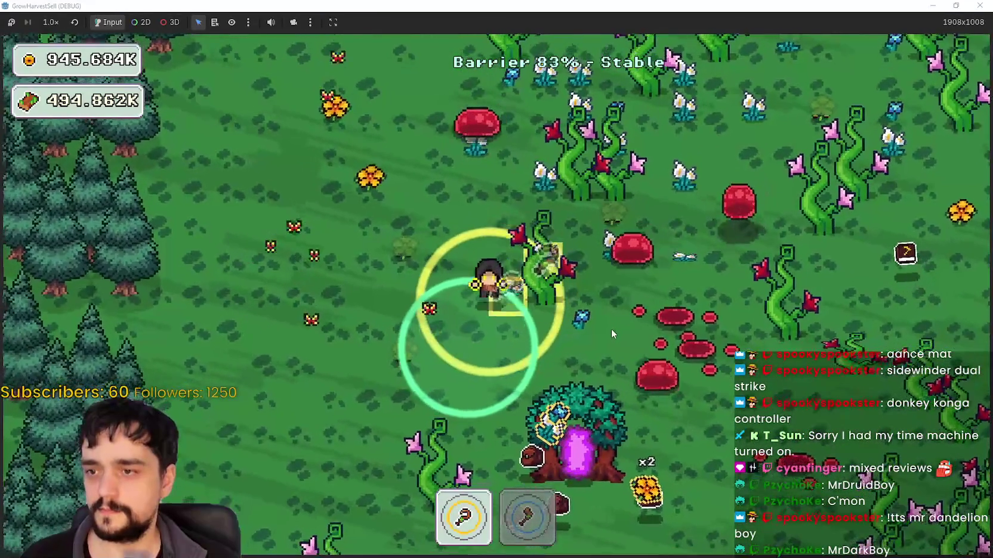
Take the purple portal back to the village and walk the path while stall coins reach 2.660K.
key("s")
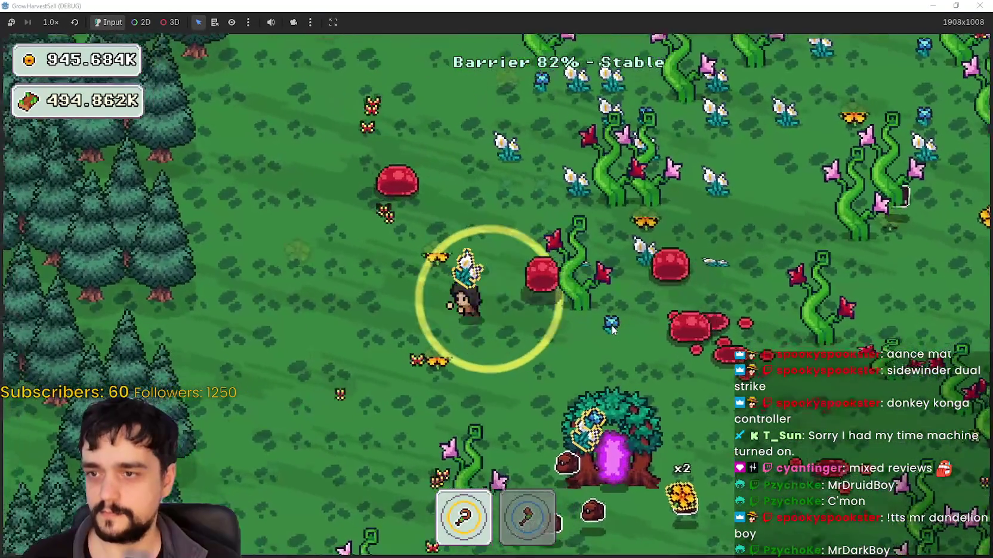
key("e")
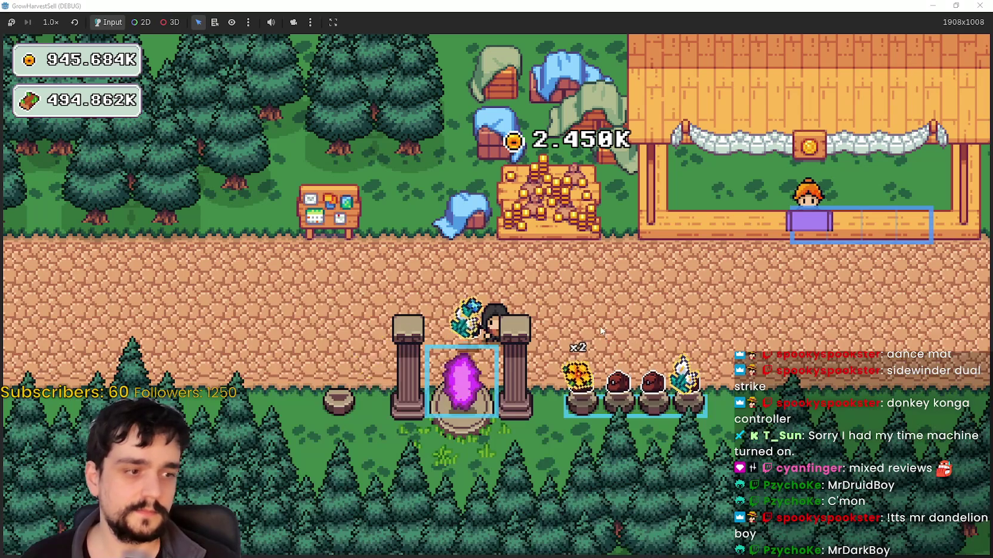
key("d")
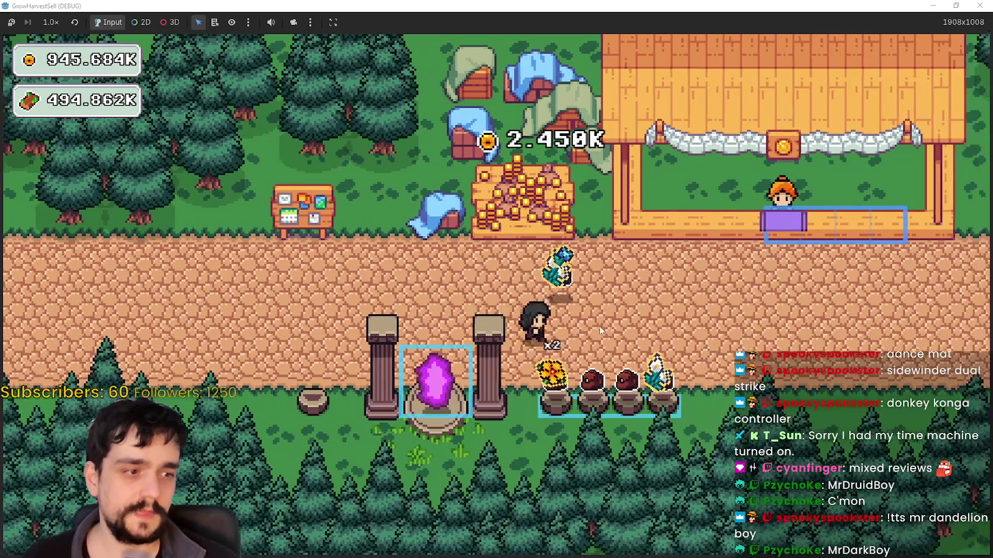
key("w")
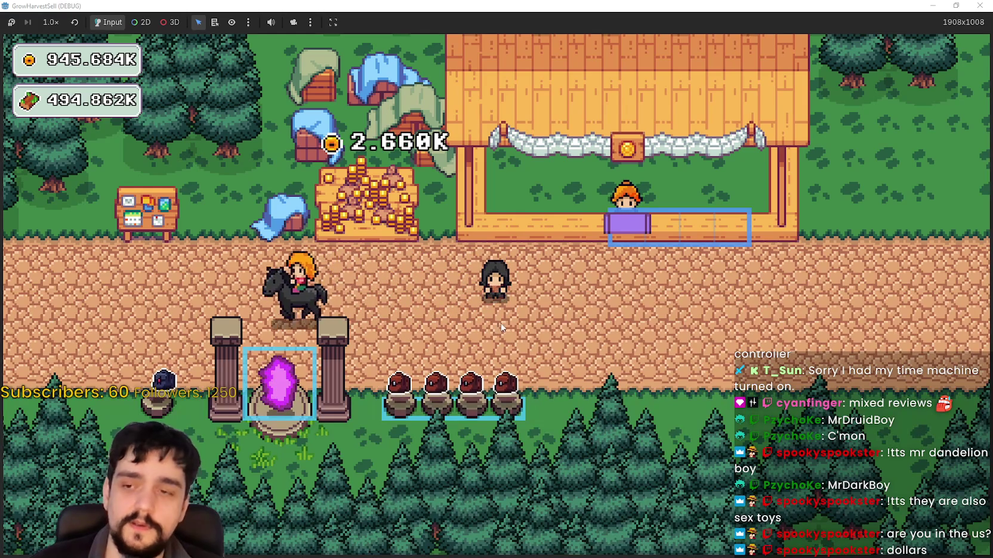
Walk the character left, down and back up across the village road.
key("a")
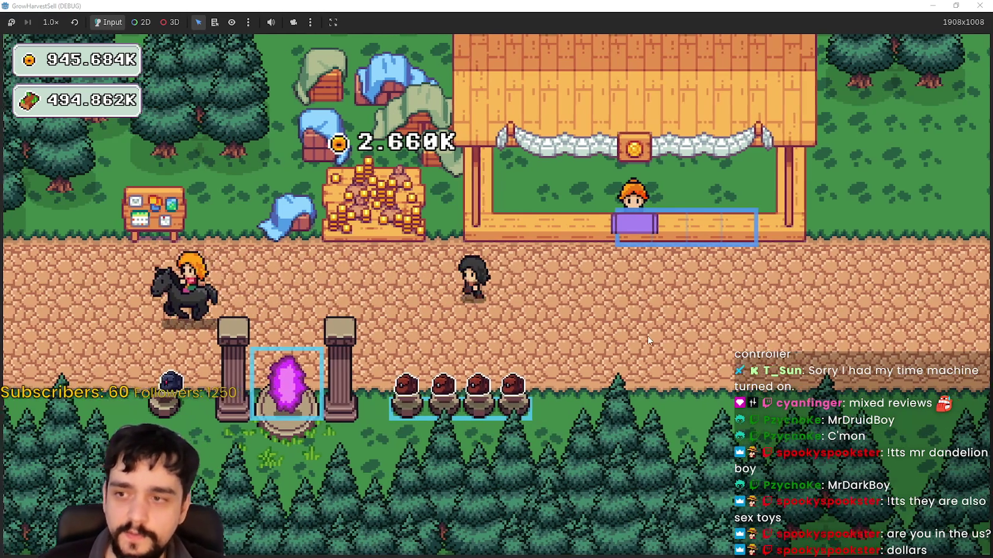
key("s")
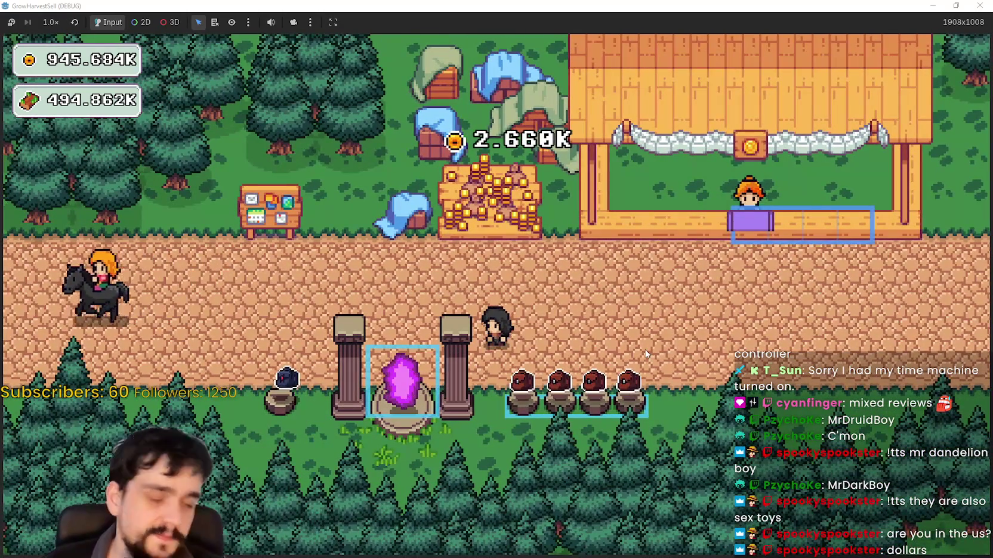
key("w")
key("d")
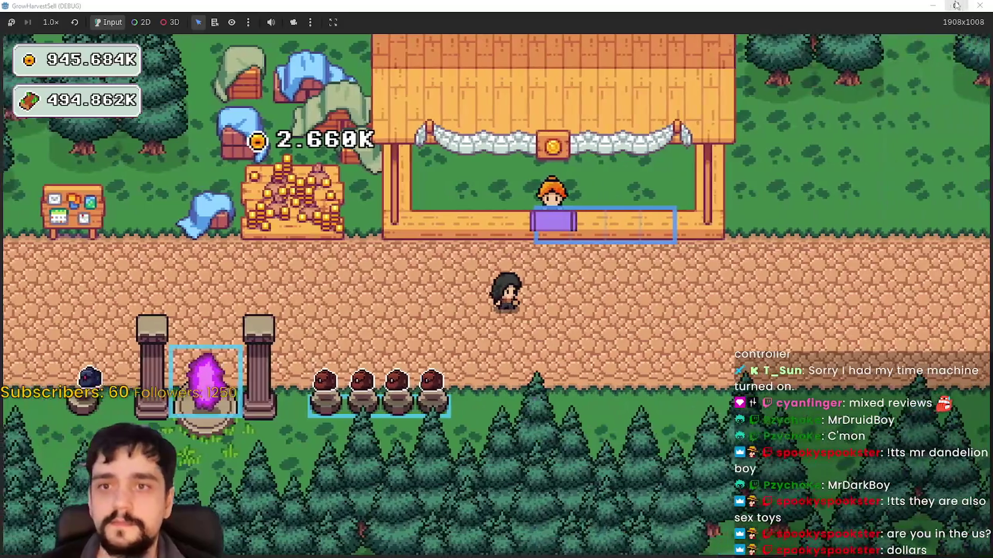
Restore down the game window, bring up the Godot editor, then switch to Steam's MR FARMBOY library.
left_click(955, 5)
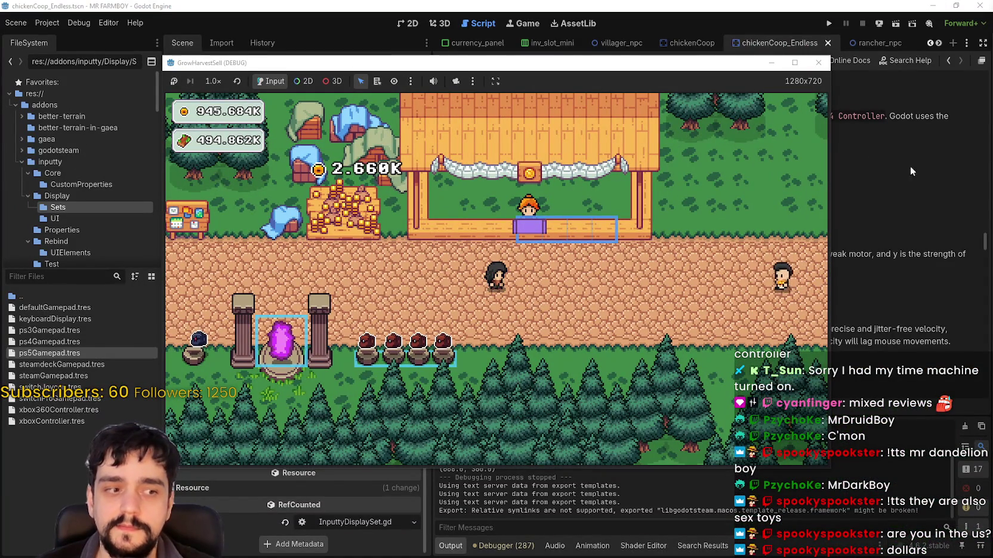
left_click(752, 9)
key("alt+Tab")
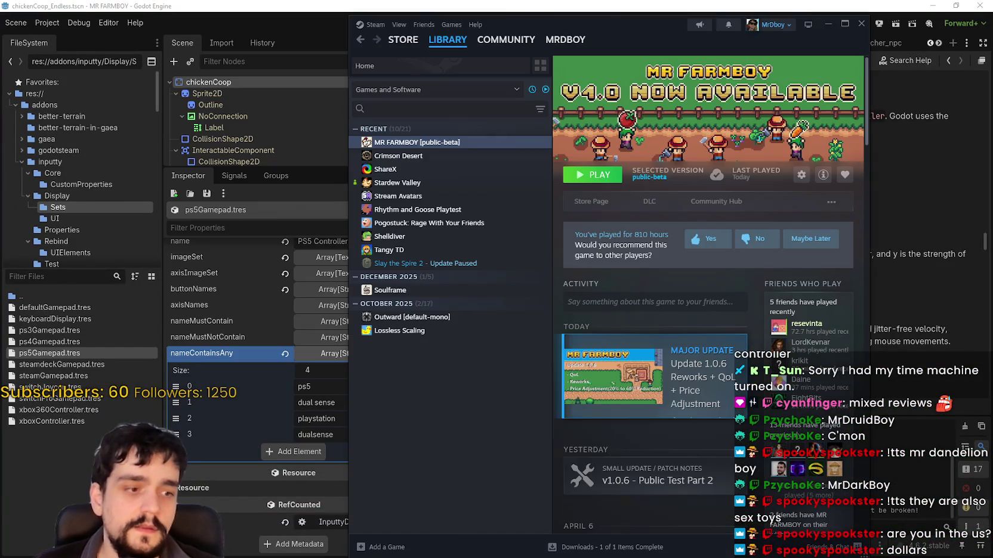
Alt+Tab between the Godot editor and Steam, ending on Steam's still-loading Store tab.
key("alt+Tab")
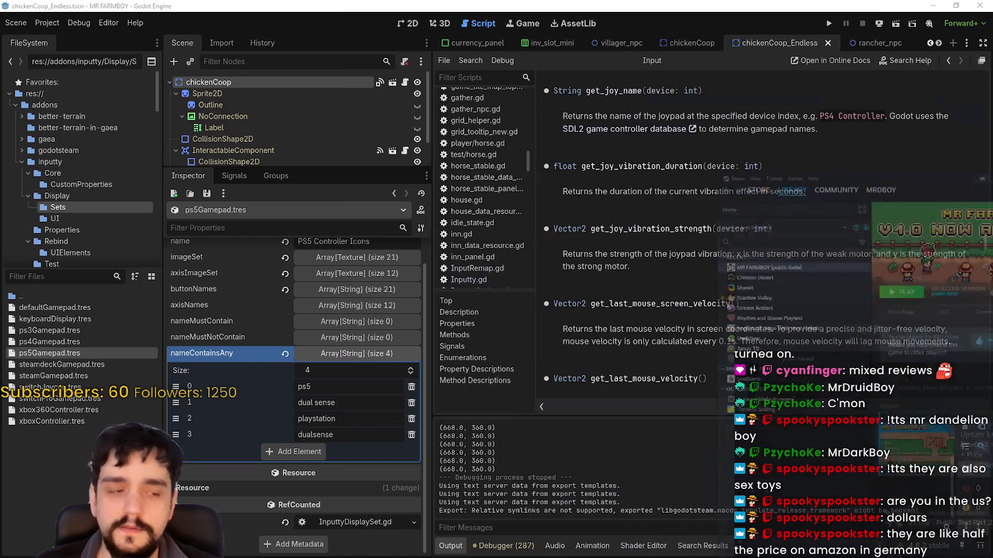
key("alt+Tab")
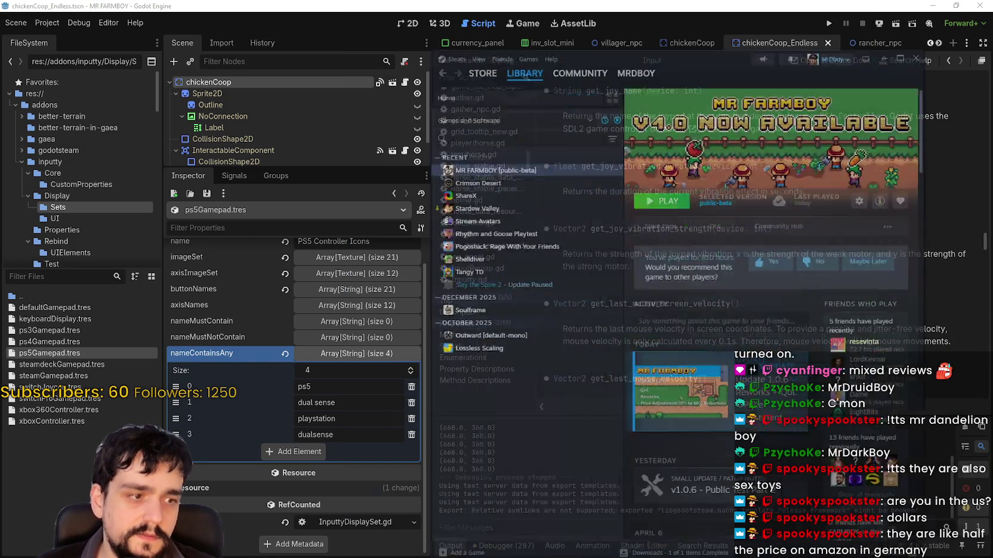
key("alt+Tab")
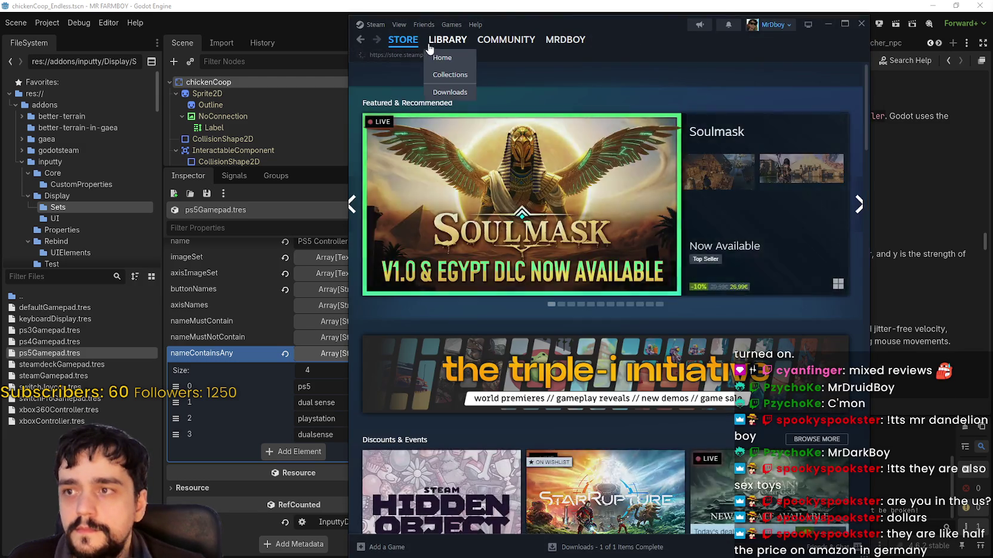
Return to the MR FARMBOY library page, open its store page, and browse the buy options.
left_click(447, 39)
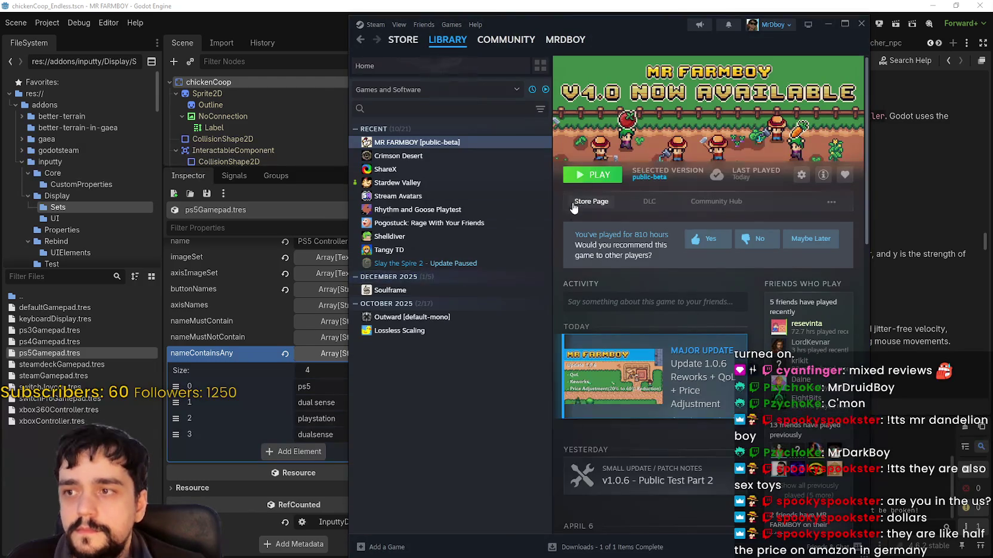
left_click(573, 206)
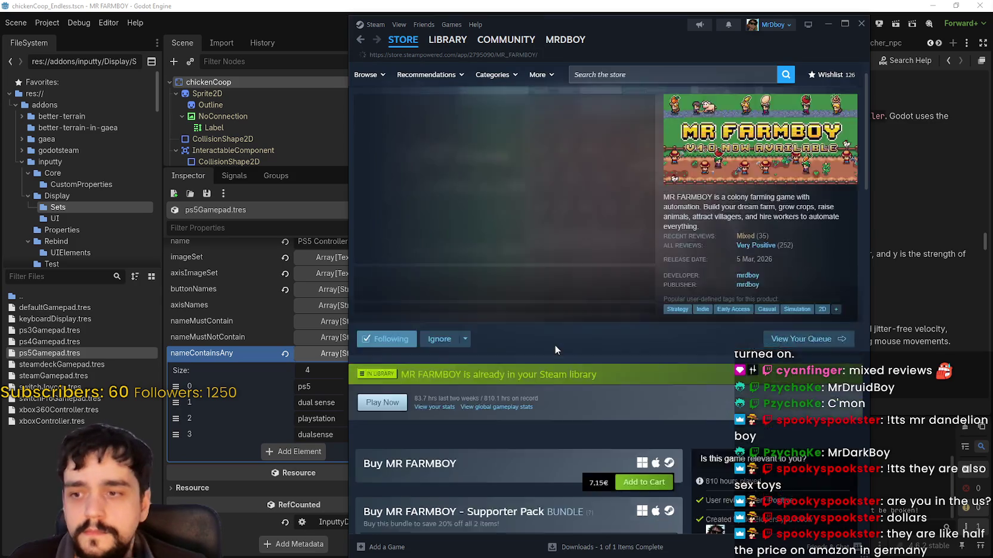
scroll(562, 342, "down", 6)
scroll(615, 353, "up", 3)
Select the 7,15€ base price, then scroll to Recent Events and open the Update 1.0.6 announcement.
left_click_drag(590, 311, 607, 311)
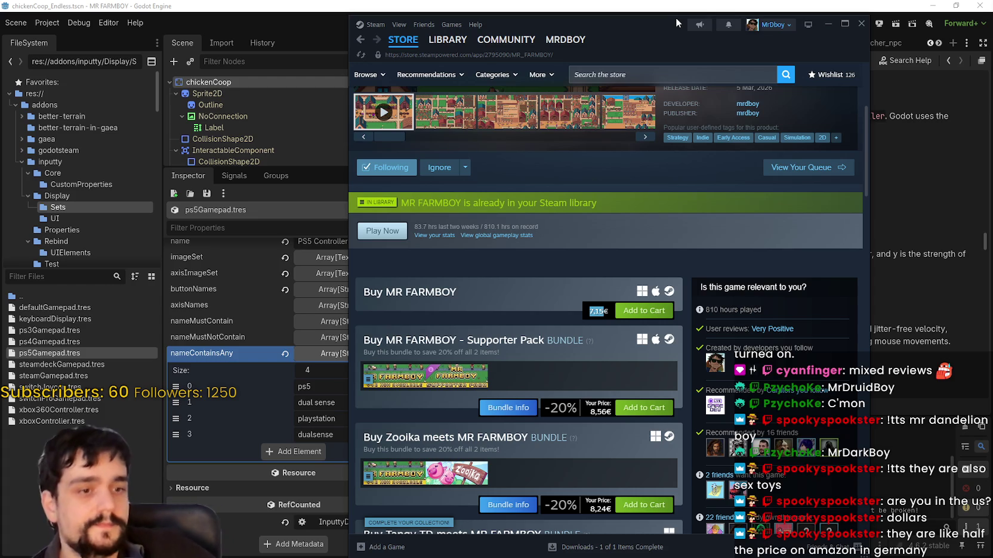
scroll(557, 332, "up", 3)
scroll(556, 331, "down", 8)
scroll(556, 332, "down", 3)
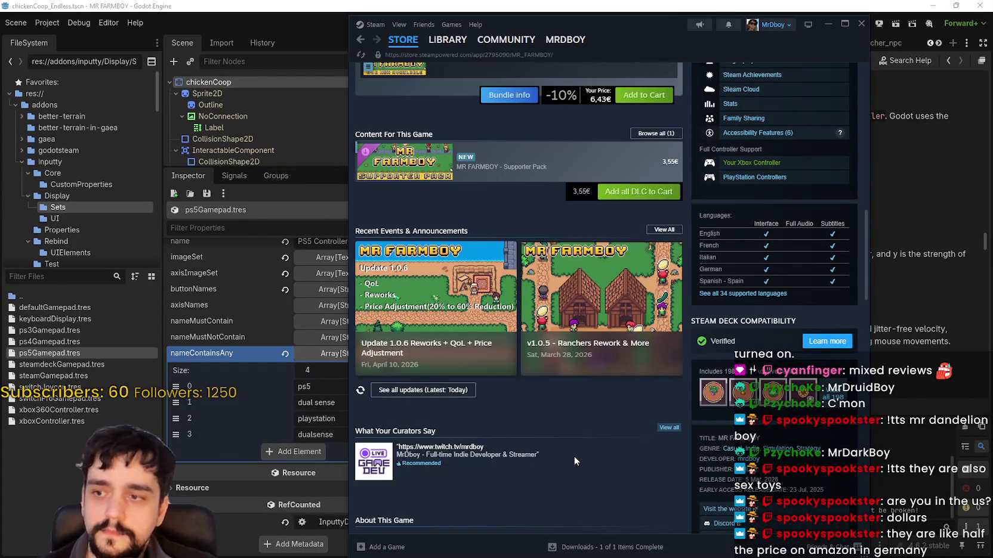
left_click(439, 327)
scroll(617, 410, "down", 5)
scroll(618, 406, "down", 15)
scroll(618, 386, "down", 2)
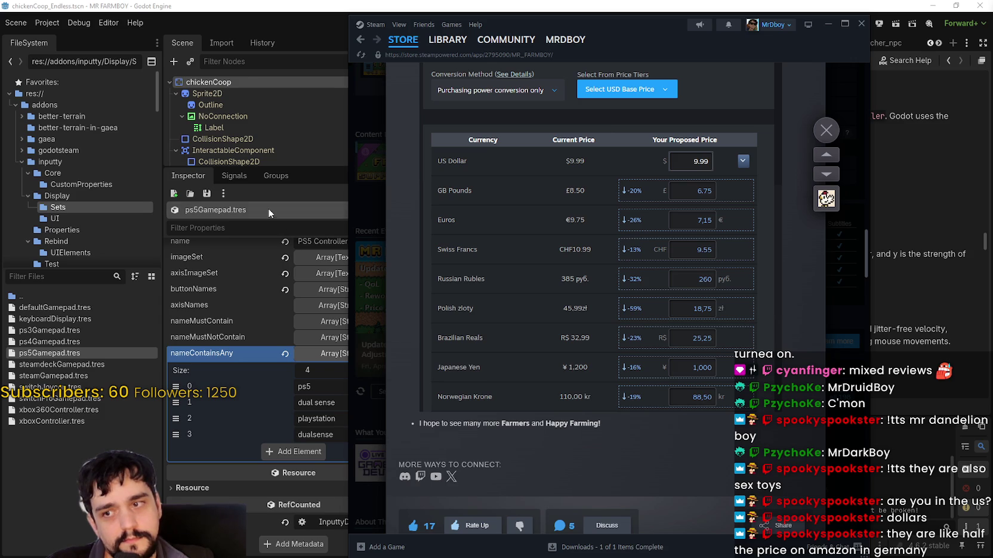
scroll(520, 345, "up", 5)
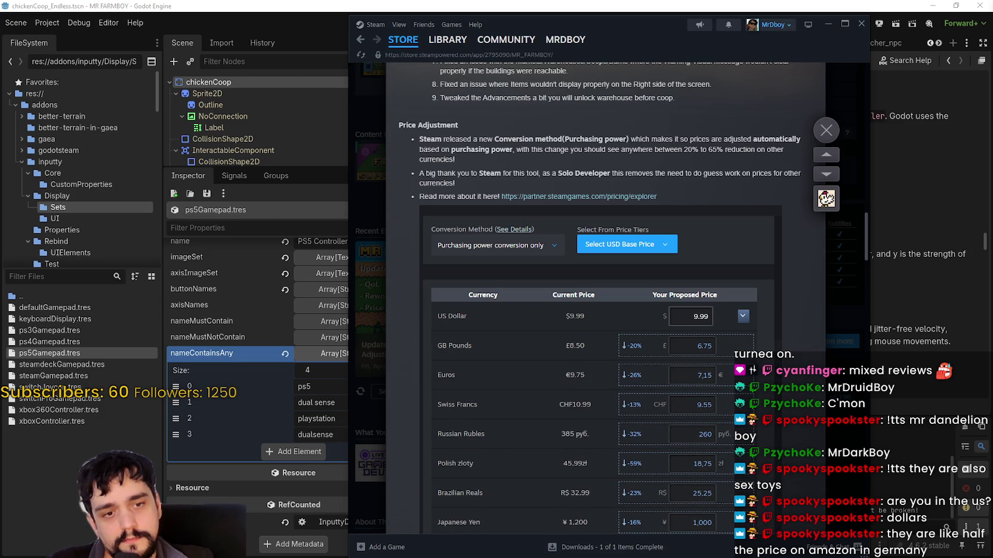
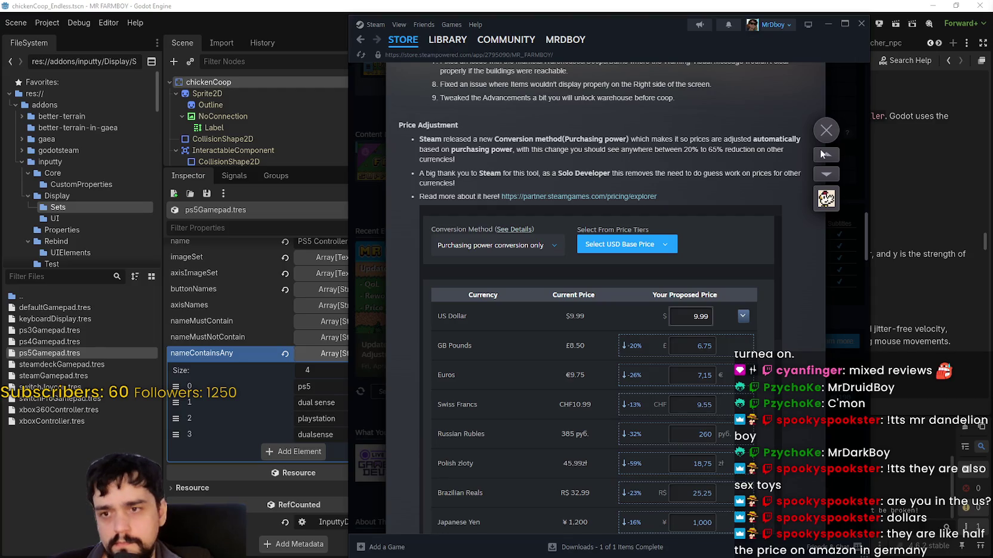
Close the MR FARMBOY patch notes overlay and return to the top of the page.
left_click(822, 131)
scroll(672, 258, "up", 5)
scroll(584, 331, "up", 5)
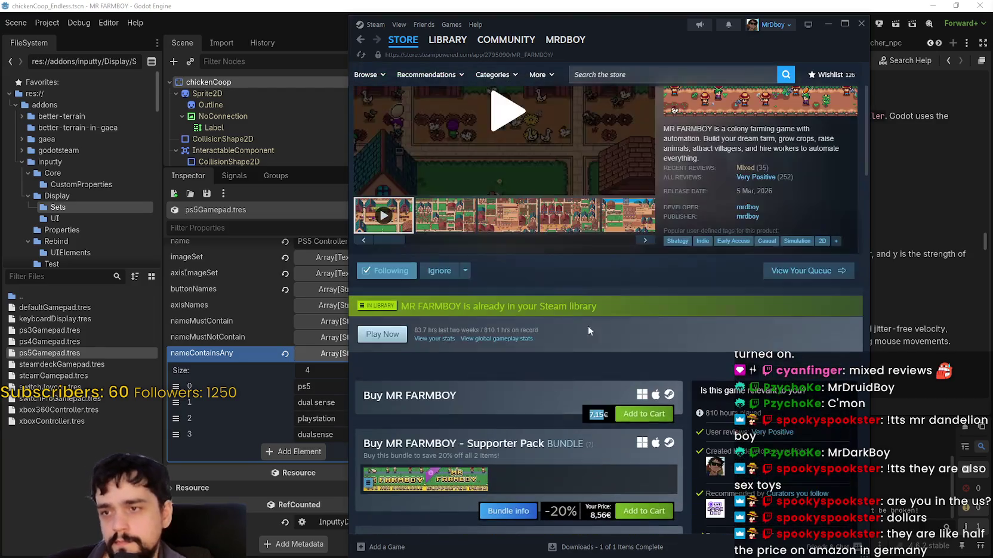
Reload the store page and scroll down to the 7,15€ base game and bundle offers.
right_click(609, 270)
left_click(638, 314)
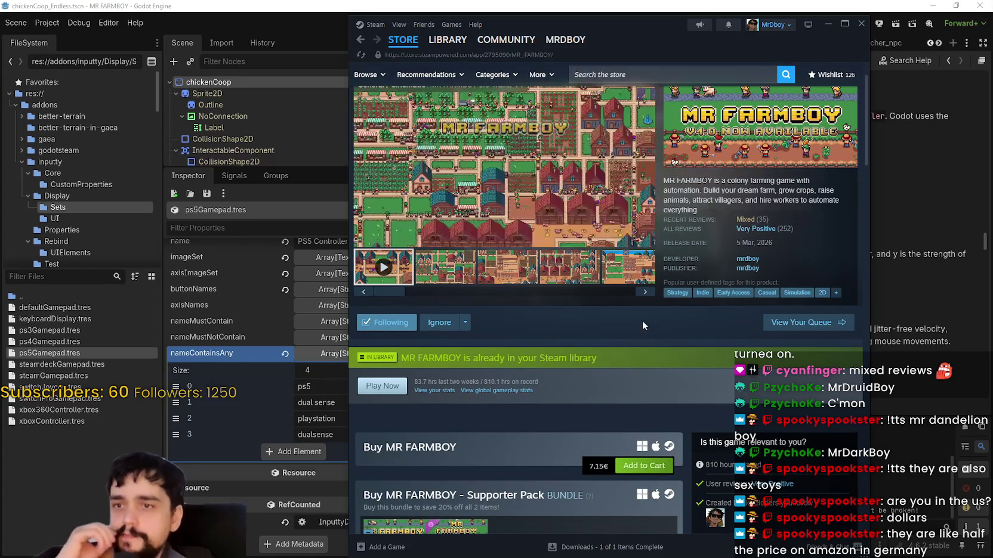
scroll(547, 358, "down", 4)
scroll(546, 366, "down", 2)
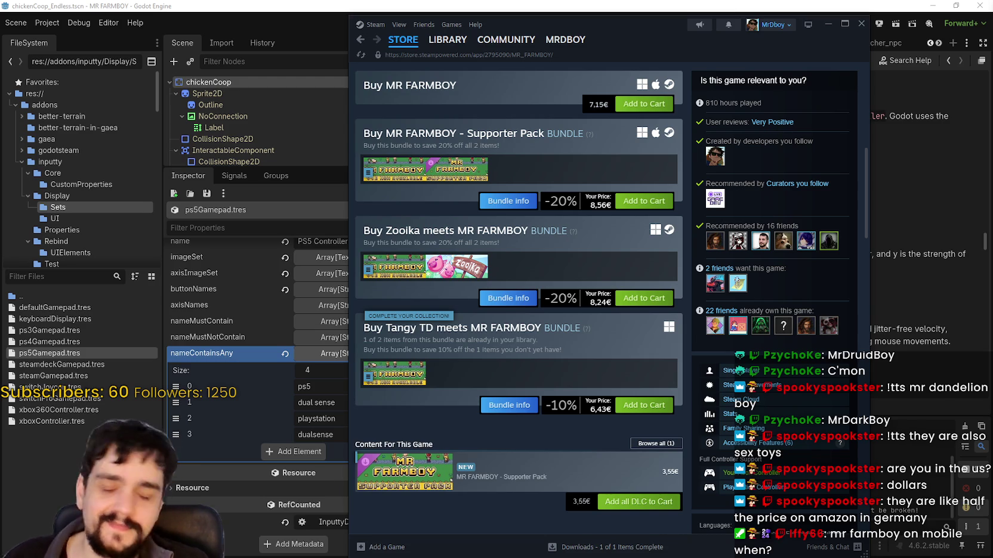
Skim the store page, then hide Steam to bring back the Godot Input documentation.
scroll(626, 400, "down", 1)
scroll(625, 400, "down", 3)
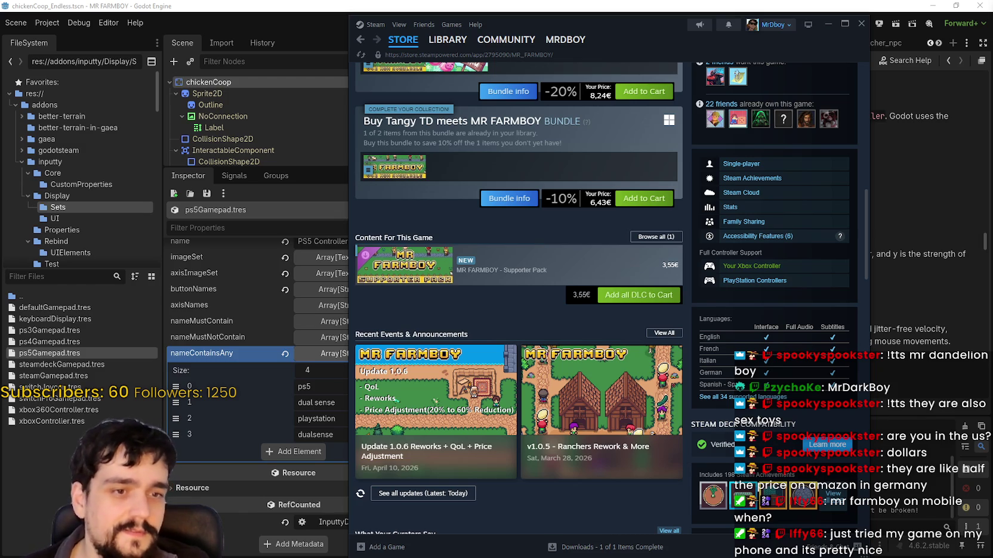
key("alt+Tab")
scroll(712, 315, "down", 3)
scroll(927, 158, "up", 1)
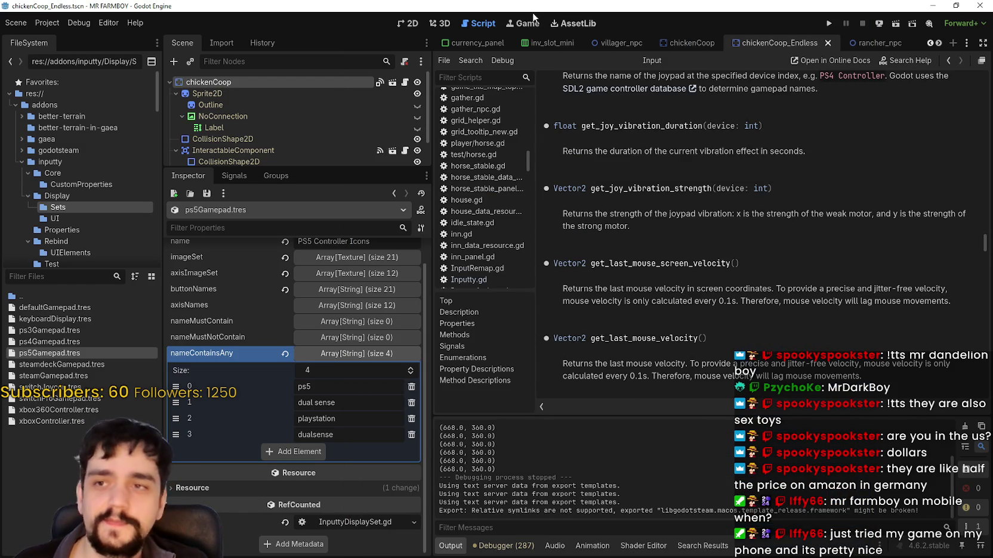
Add an Android preset in Project > Export, showing missing Java and SDK paths, and move the dialog.
left_click(57, 23)
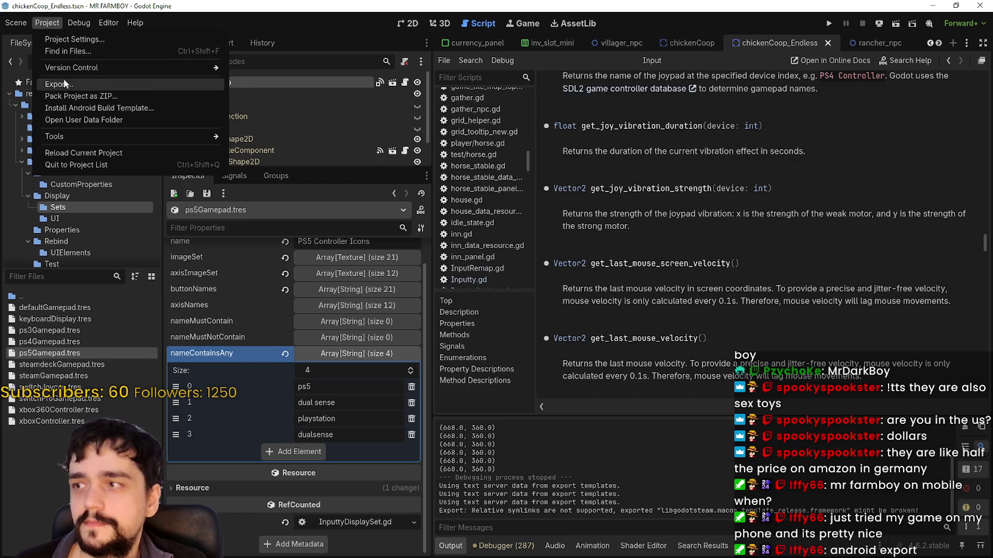
left_click(63, 78)
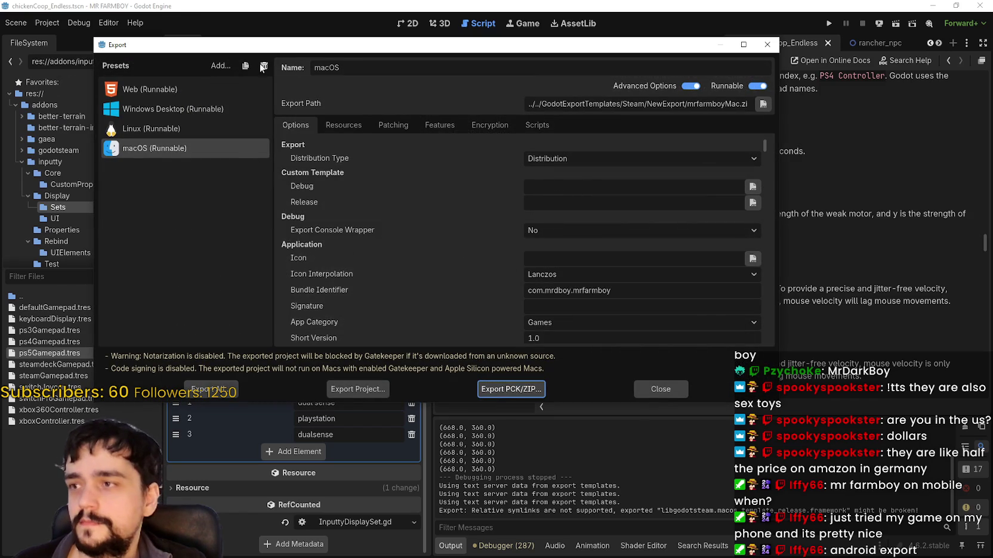
left_click(215, 67)
key("Escape")
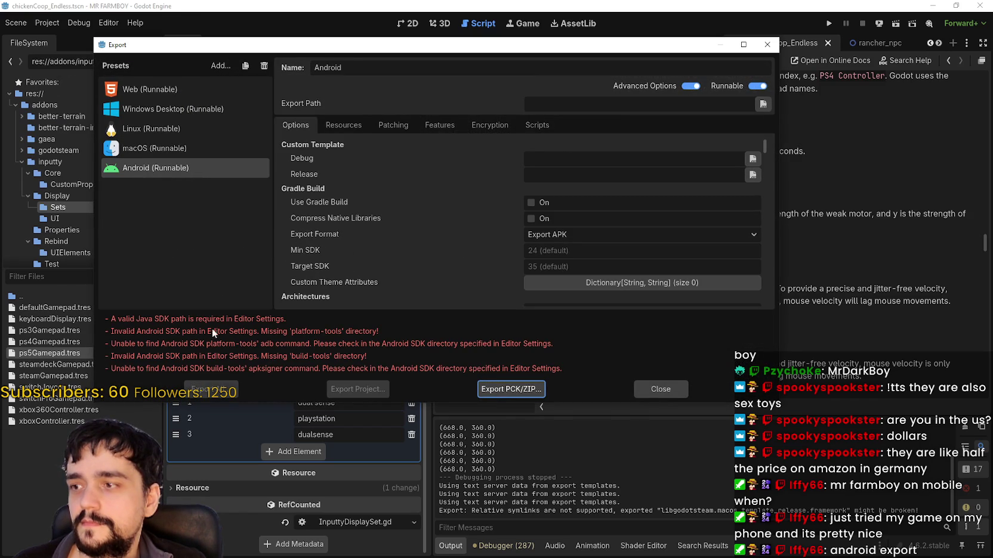
left_click_drag(313, 45, 490, 7)
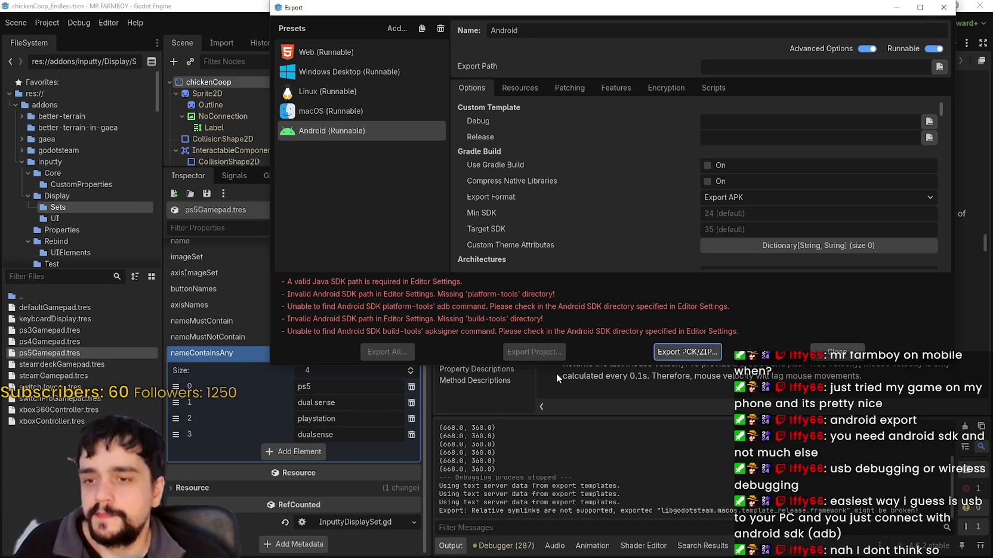
left_click(409, 128)
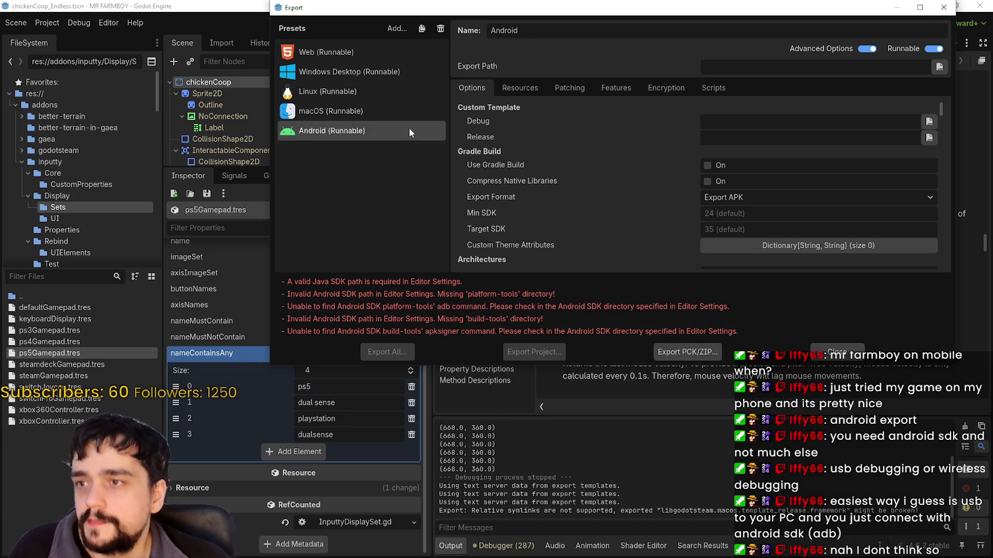
Cancel deleting the Android preset, select the macOS preset, and close the Export dialog.
left_click(436, 29)
left_click(511, 297)
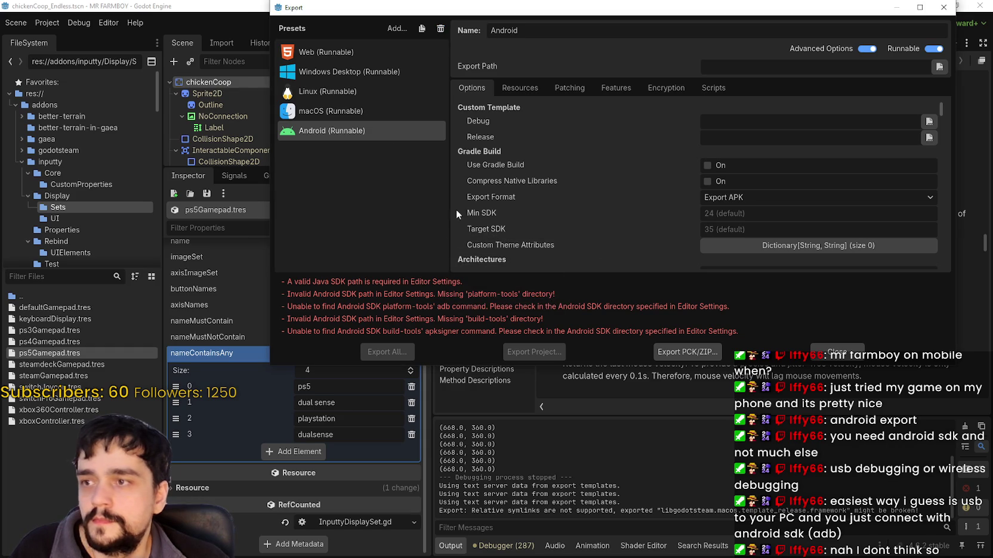
left_click(328, 111)
left_click(819, 355)
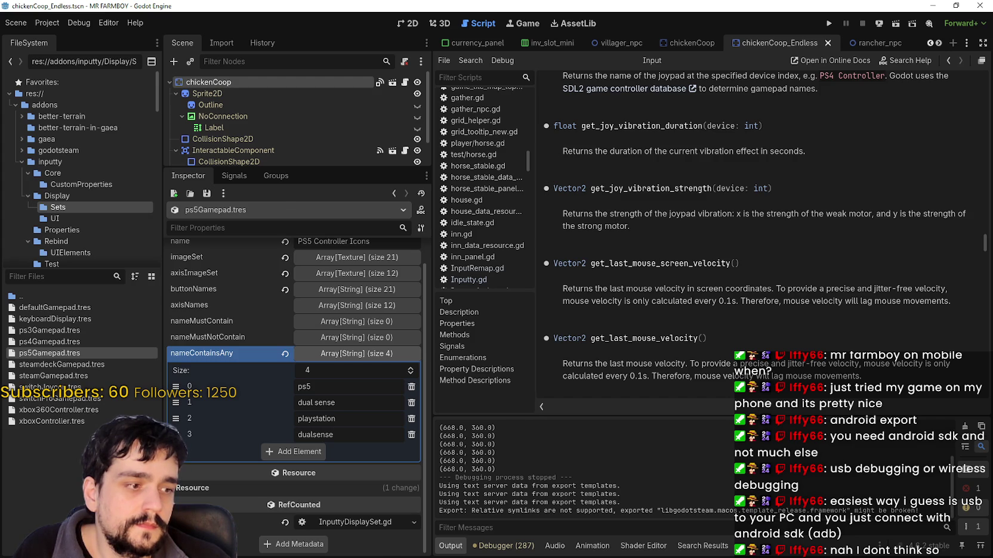
key("alt+Tab")
Show MR FARMBOY's library page with its 1.0.6 major update.
left_click(441, 42)
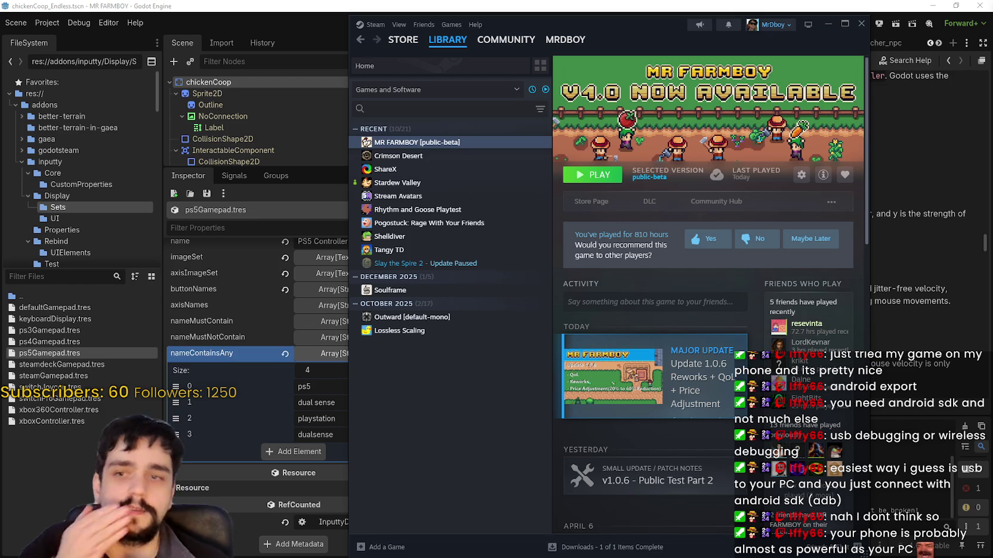
Open MR FARMBOY's store page and review the Tangy TD bundle and the 3,55€ Supporter Pack.
left_click(592, 203)
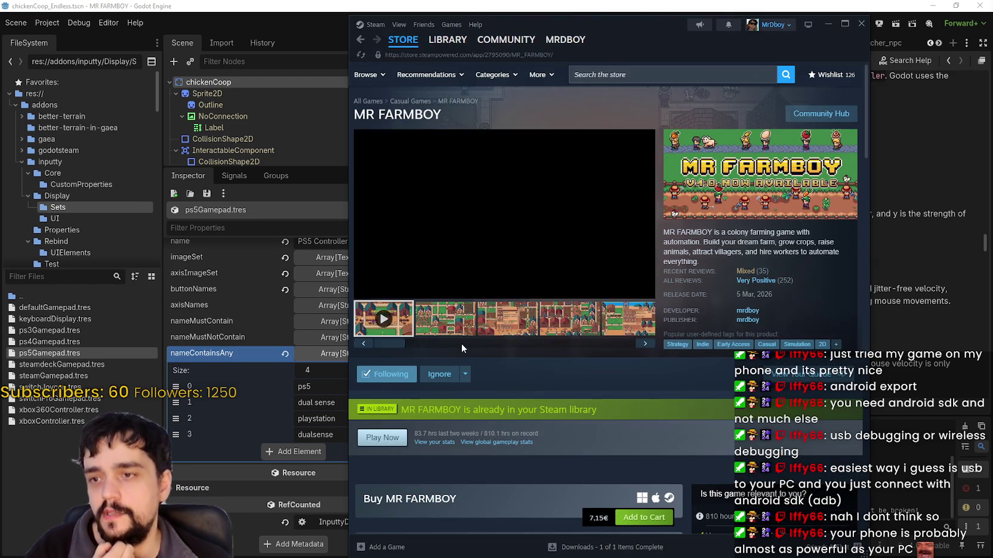
scroll(462, 343, "down", 4)
left_click_drag(617, 313, 511, 304)
left_click(531, 320)
scroll(528, 334, "down", 4)
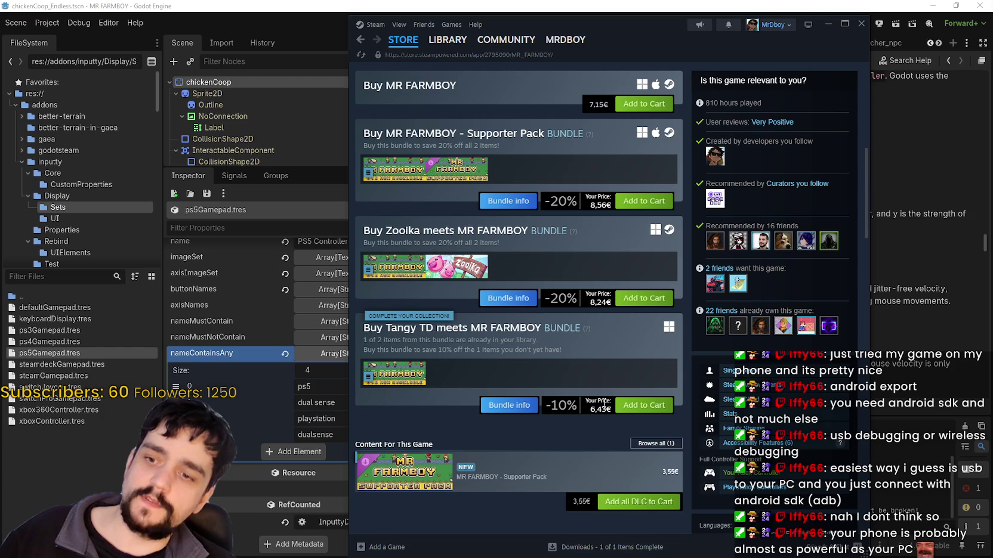
left_click_drag(600, 416, 547, 445)
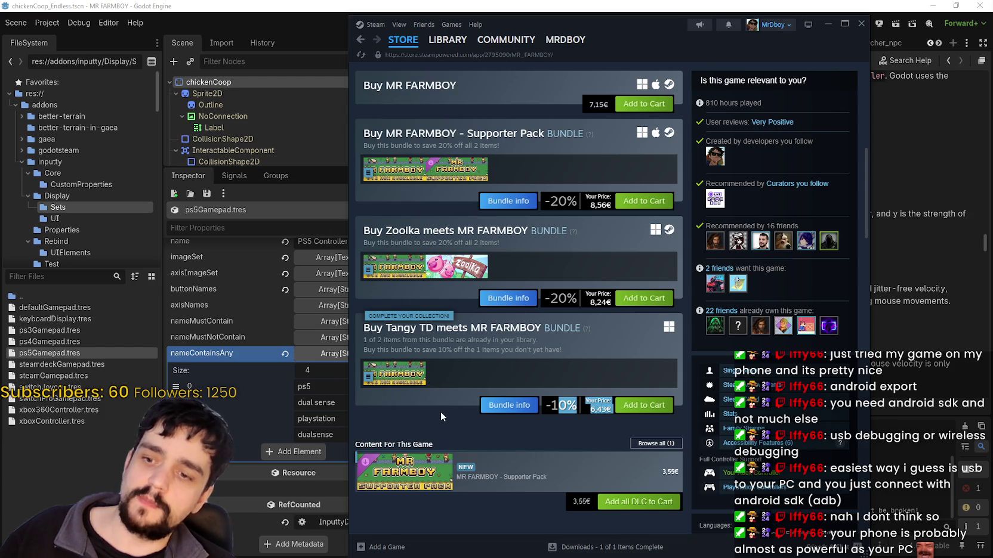
scroll(440, 412, "down", 4)
left_click_drag(573, 296, 589, 296)
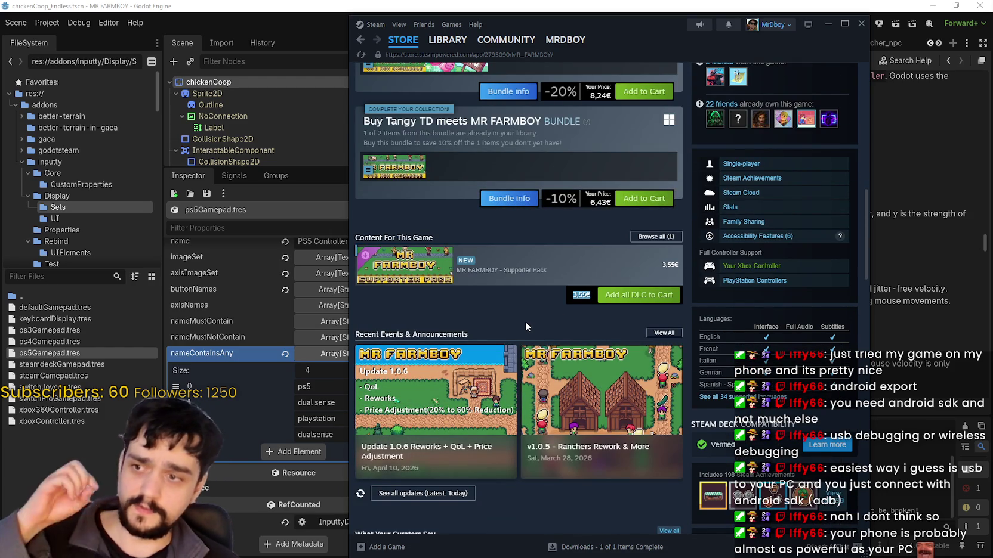
scroll(520, 328, "up", 3)
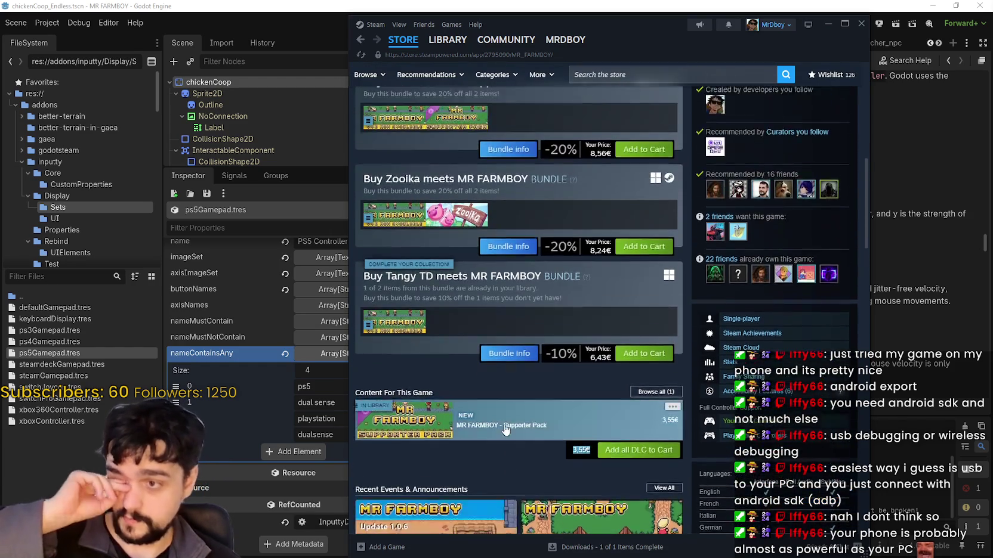
scroll(502, 423, "up", 8)
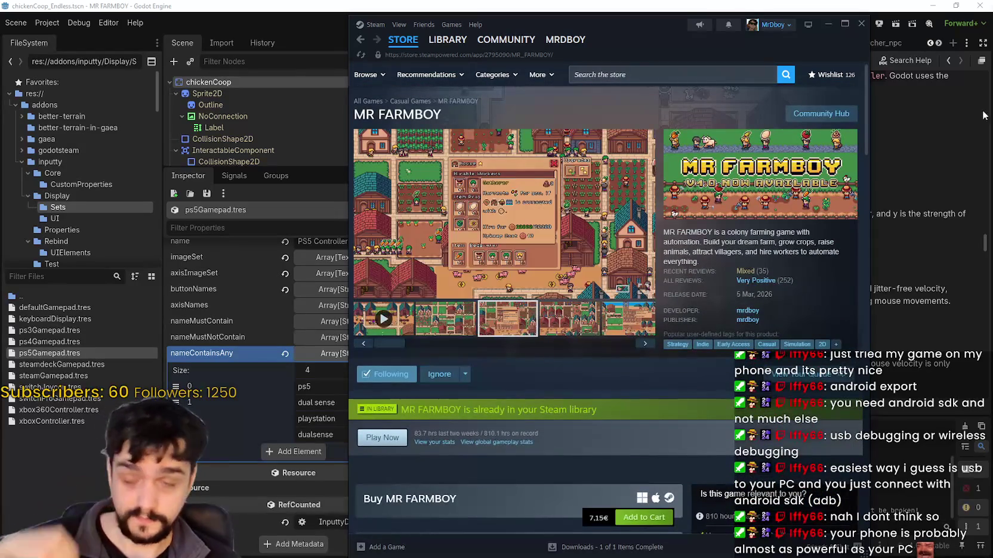